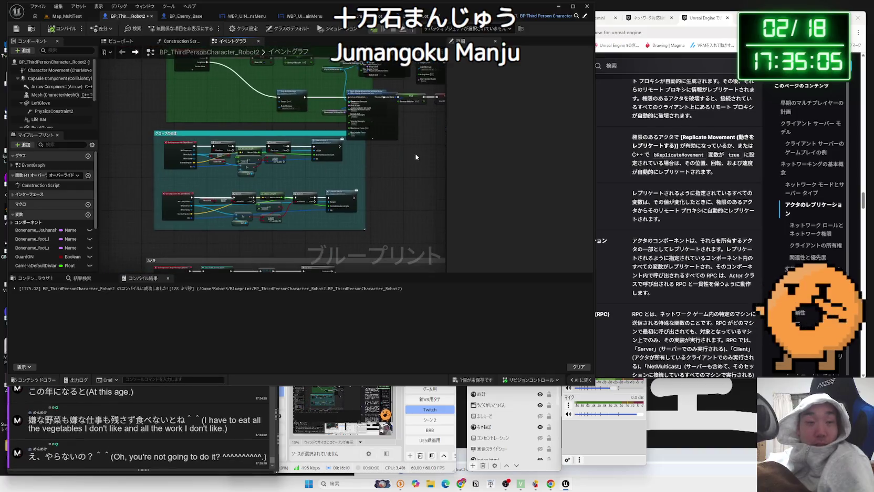
# Step: Select the RightGlove hit event node in the robot character's event graph
pyautogui.scroll(3, 280, 164)
pyautogui.moveTo(280, 163)
pyautogui.mouseDown()
pyautogui.moveTo(315, 178)
pyautogui.moveTo(370, 179)
pyautogui.mouseUp()
pyautogui.click(202, 131)
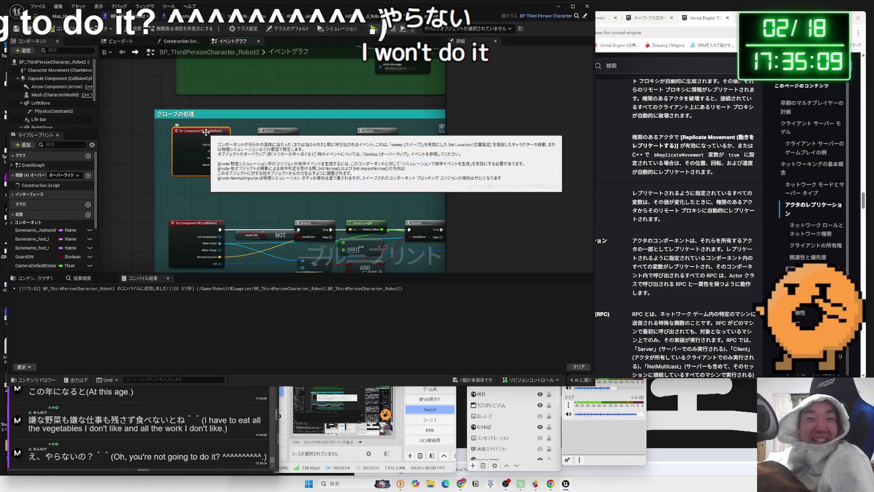
pyautogui.scroll(-2, 157, 166)
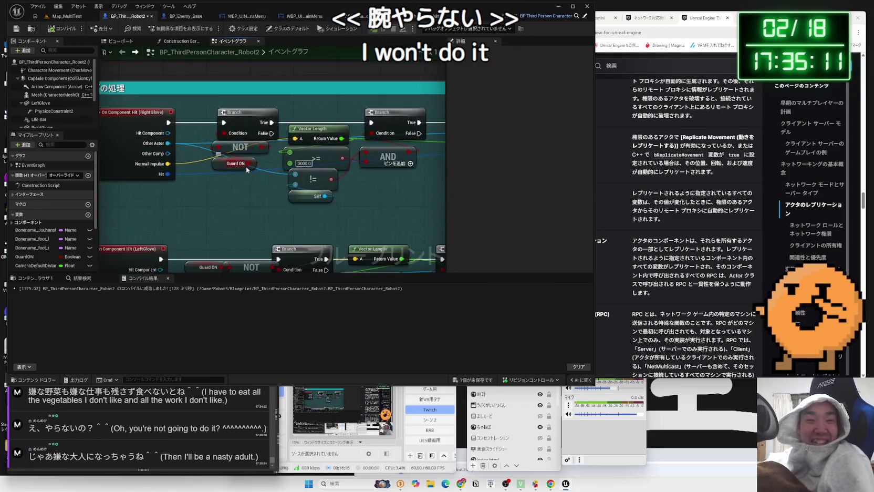
# Step: Filter the robot class Details for 'replicate' and set Physics Replication Mode to Predictive Interpolation (WIP)
pyautogui.click(55, 70)
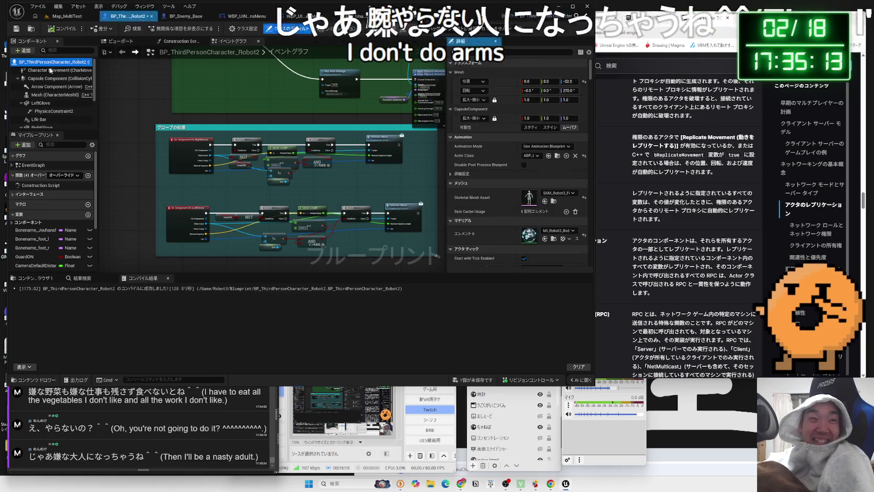
pyautogui.click(53, 62)
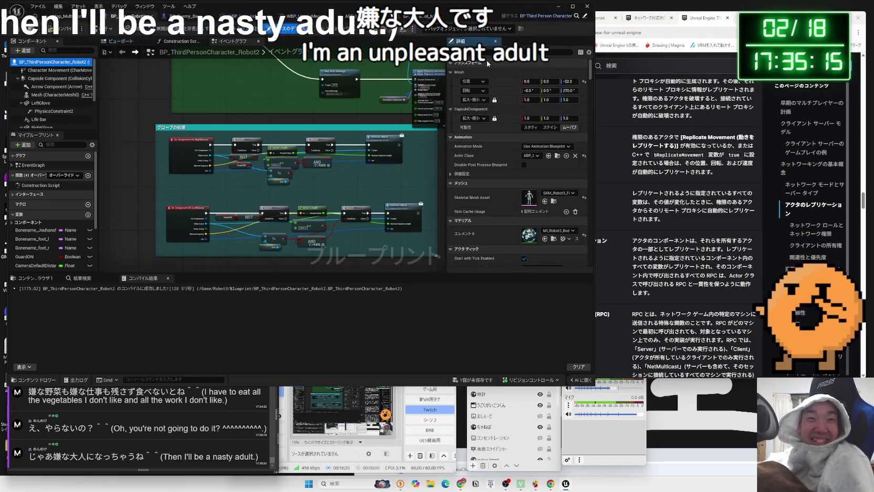
pyautogui.write('replicate')
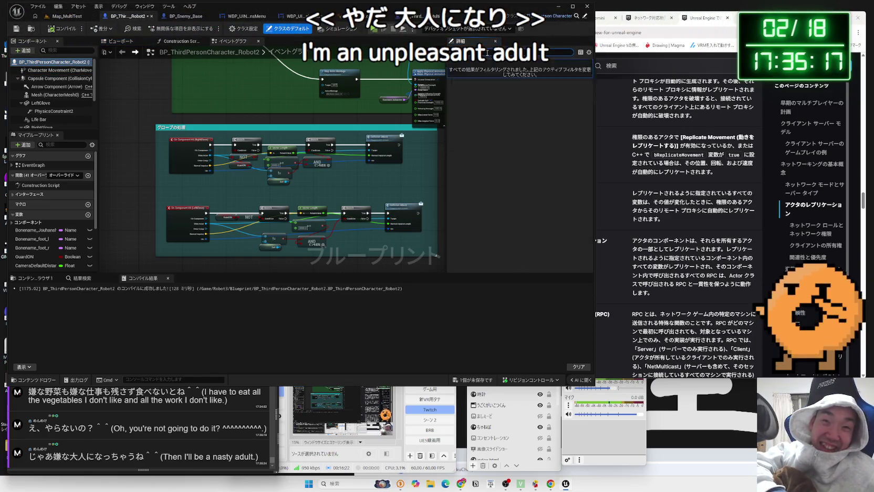
pyautogui.press('BackSpace')
pyautogui.press('BackSpace')
pyautogui.press('BackSpace')
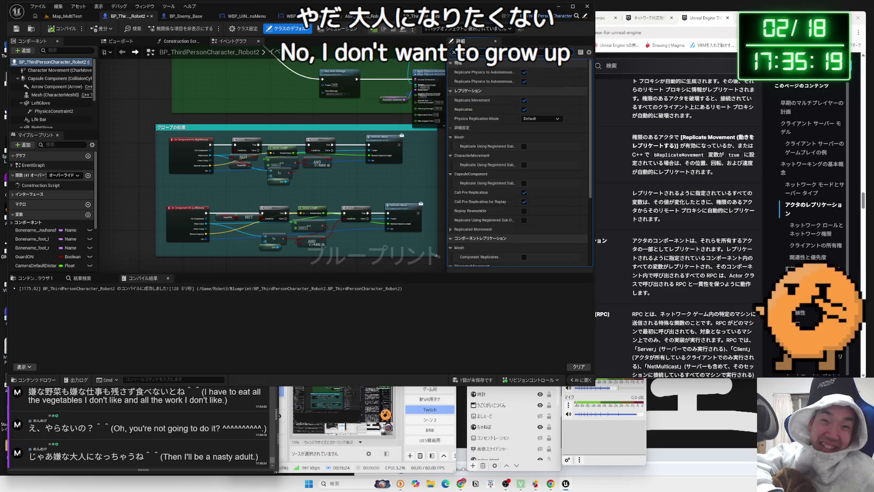
pyautogui.write('li')
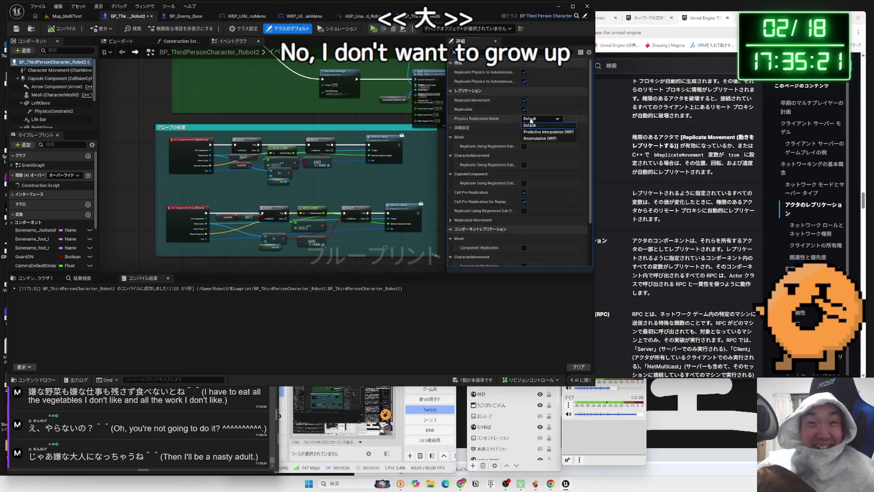
pyautogui.click(538, 119)
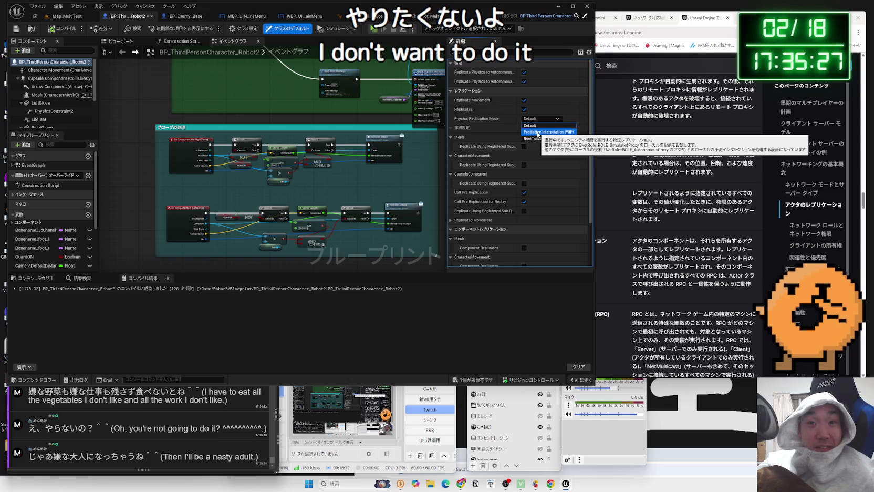
pyautogui.click(537, 132)
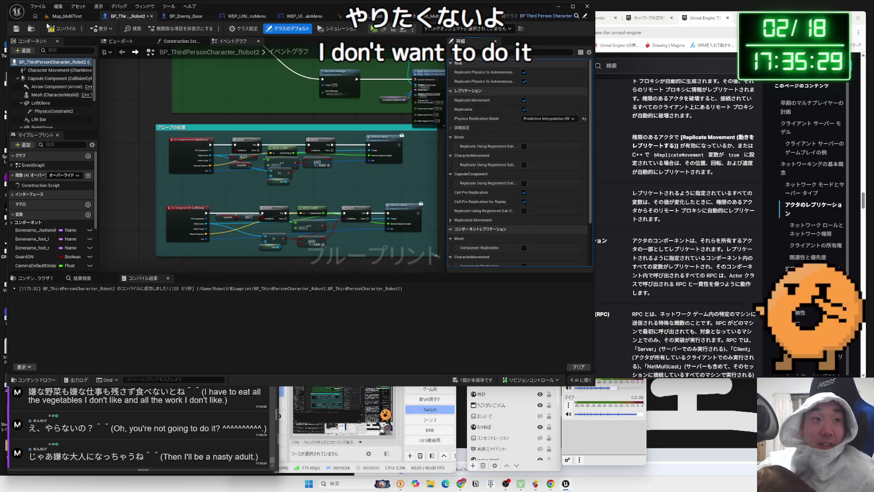
# Step: Launch a server/client play test of Map_MultiTest and bring the client window forward
pyautogui.click(64, 18)
pyautogui.click(167, 28)
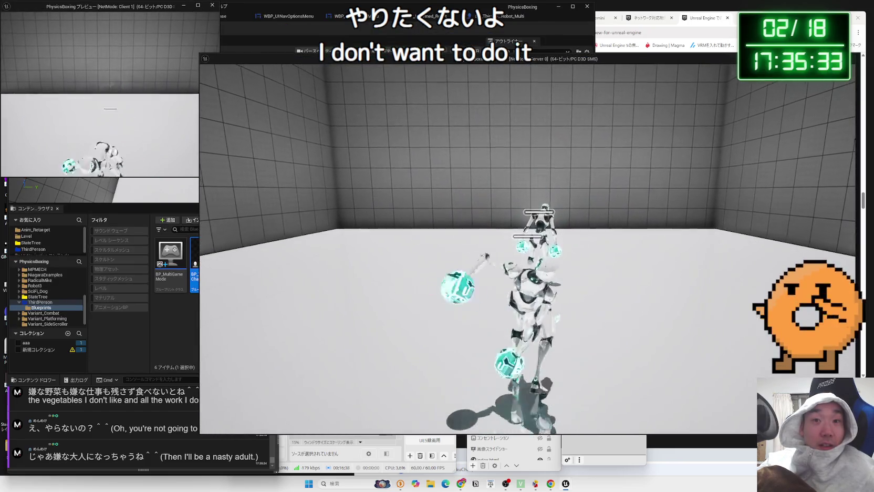
pyautogui.hotkey('alt', 'Tab')
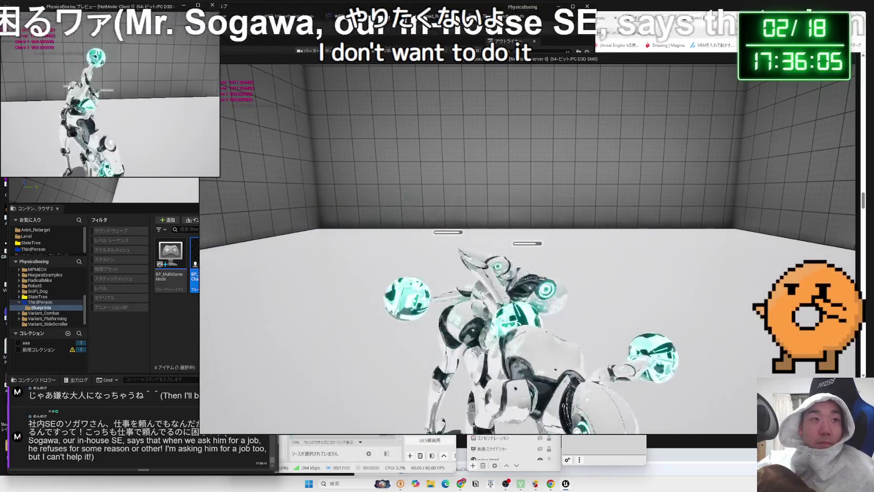
# Step: Stop the server/client play session so the Message Log lists its mesh warnings
pyautogui.press('Escape')
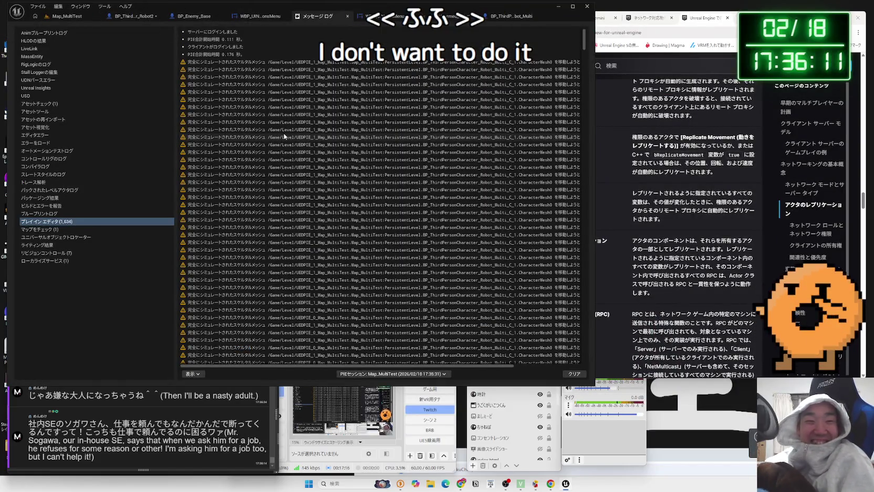
# Step: Inspect the WBP_UINavMainMenu Border and WBP_UINavOptionsMenu widgets, then return to BP_ThirdPersonCharacter_Robot2
pyautogui.click(347, 20)
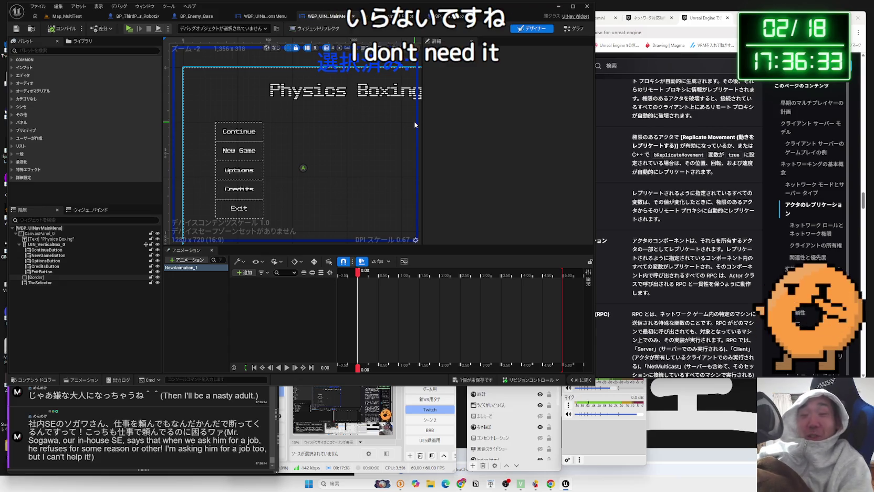
pyautogui.click(376, 168)
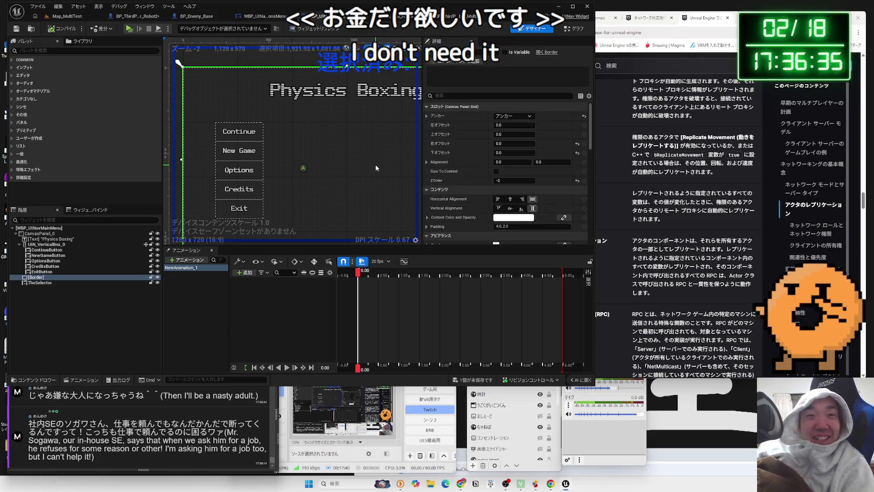
pyautogui.scroll(-1, 354, 128)
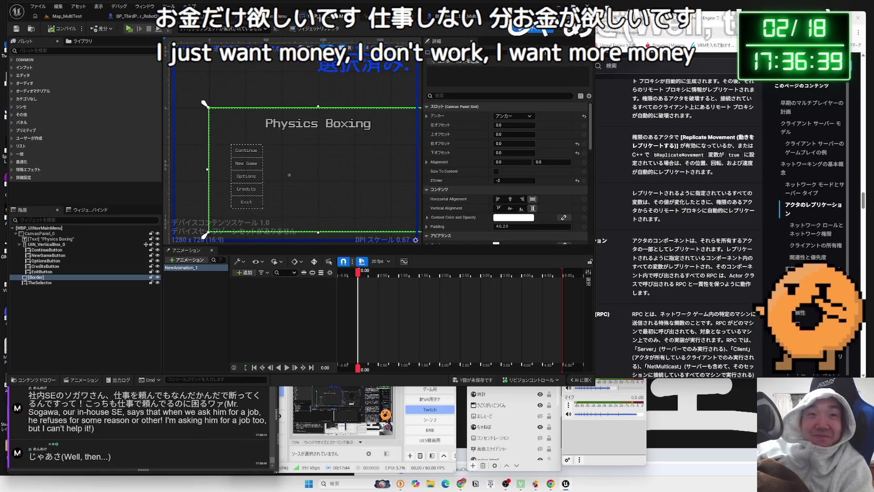
pyautogui.click(326, 15)
pyautogui.click(134, 16)
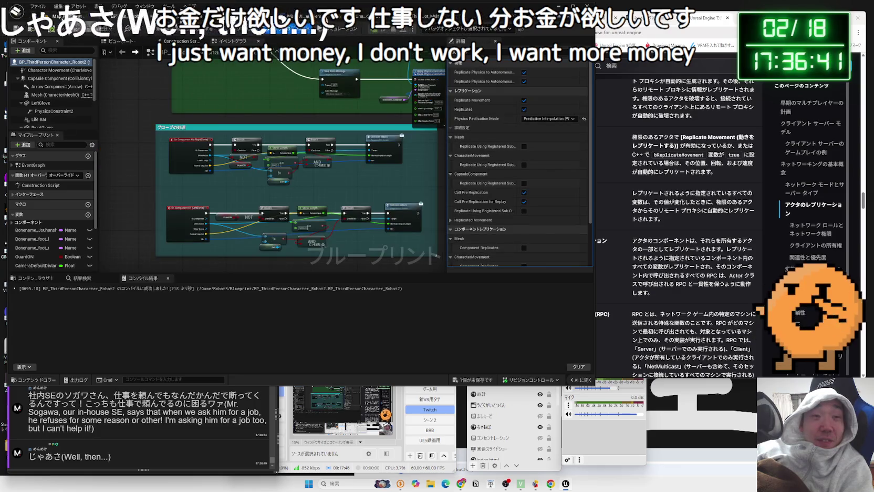
# Step: Show the Map_MultiTest level viewport with its Outliner and World Settings
pyautogui.click(64, 17)
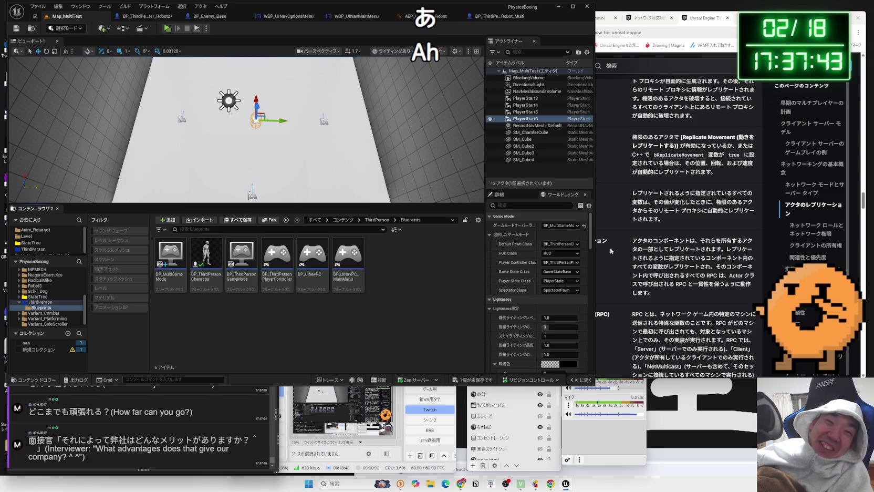
# Step: Save all unsaved assets, then bring up the networking overview page's actor replication table
pyautogui.click(163, 426)
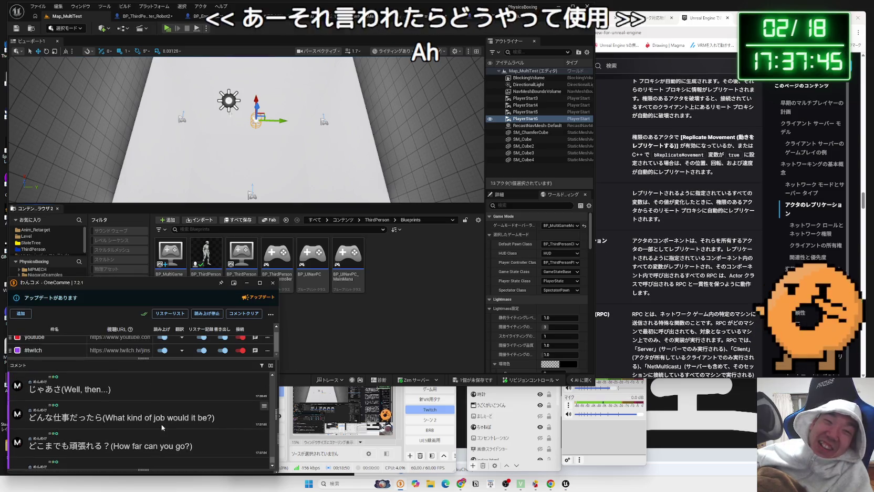
pyautogui.click(407, 349)
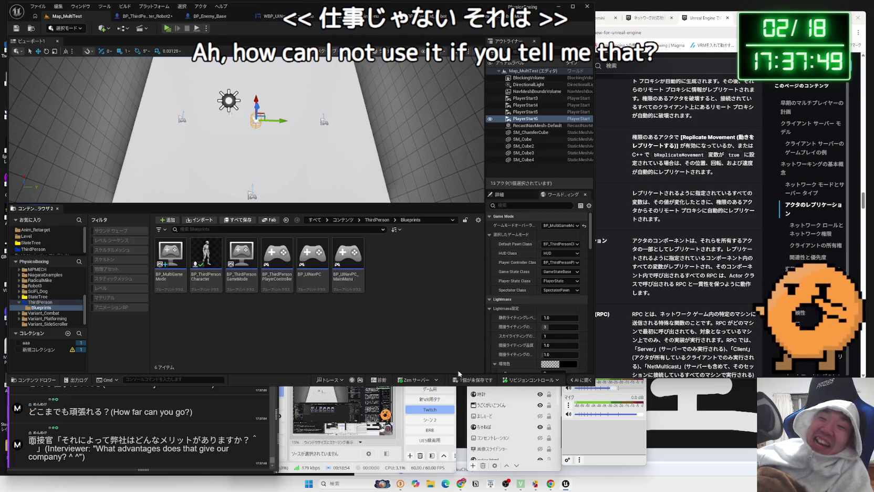
pyautogui.hotkey('ctrl', 'shift', 's')
pyautogui.press('Return')
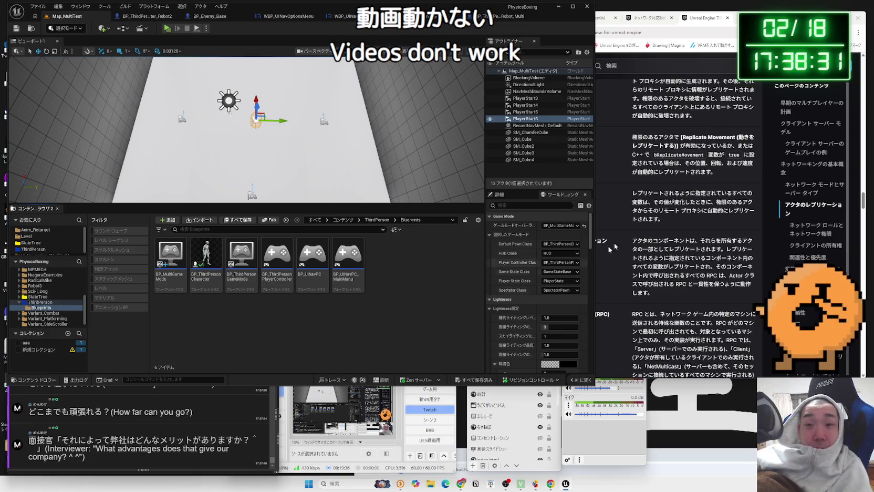
pyautogui.click(653, 198)
pyautogui.scroll(2, 658, 147)
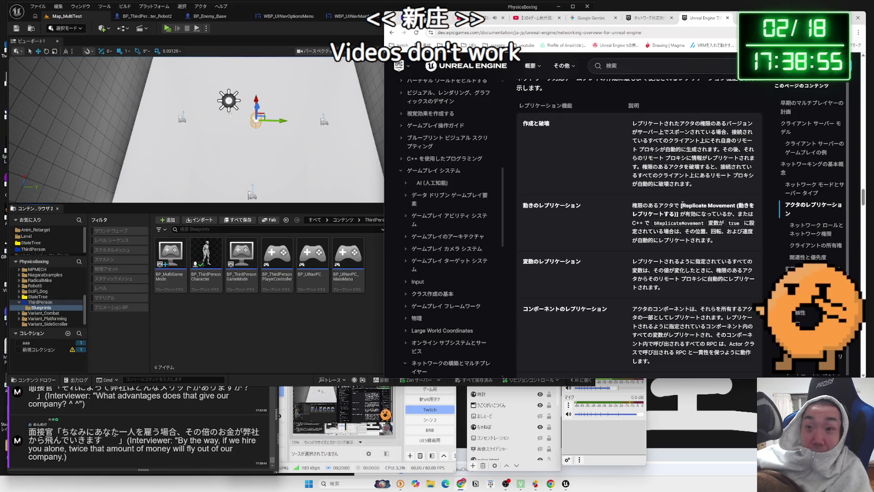
pyautogui.moveTo(742, 211)
pyautogui.mouseDown()
pyautogui.moveTo(715, 255)
pyautogui.moveTo(633, 205)
pyautogui.mouseUp()
pyautogui.click(633, 205)
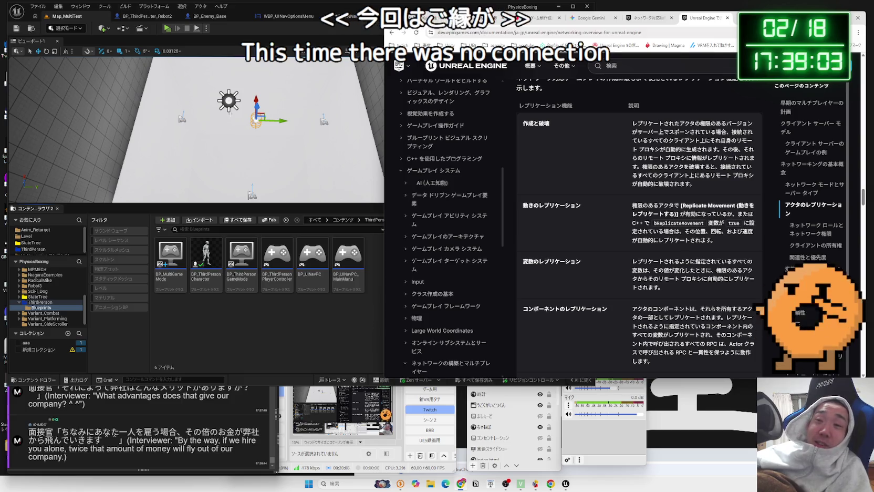
pyautogui.moveTo(633, 204)
pyautogui.mouseDown()
pyautogui.moveTo(719, 224)
pyautogui.moveTo(733, 237)
pyautogui.moveTo(633, 205)
pyautogui.moveTo(736, 216)
pyautogui.moveTo(733, 241)
pyautogui.moveTo(632, 203)
pyautogui.moveTo(718, 242)
pyautogui.moveTo(756, 220)
pyautogui.moveTo(697, 226)
pyautogui.moveTo(715, 240)
pyautogui.moveTo(683, 212)
pyautogui.moveTo(632, 205)
pyautogui.mouseUp()
pyautogui.click(727, 243)
pyautogui.click(632, 205)
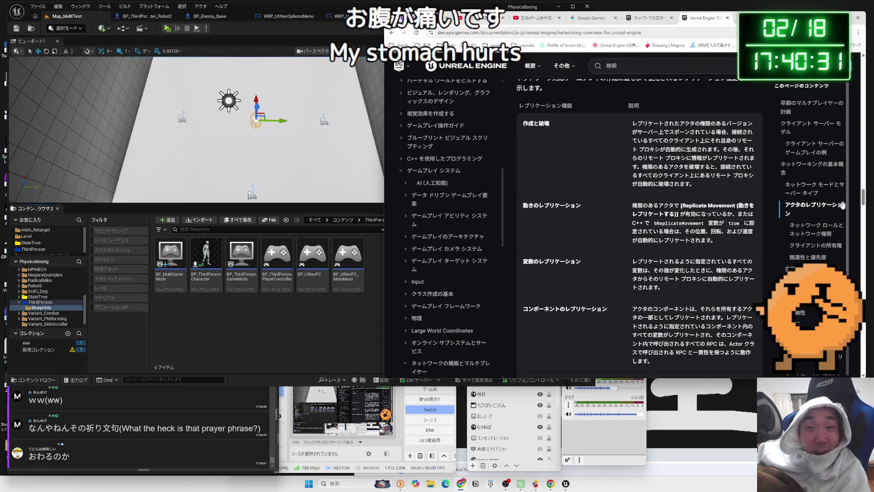
pyautogui.moveTo(655, 223)
pyautogui.mouseDown()
pyautogui.moveTo(737, 232)
pyautogui.moveTo(715, 240)
pyautogui.moveTo(638, 211)
pyautogui.mouseUp()
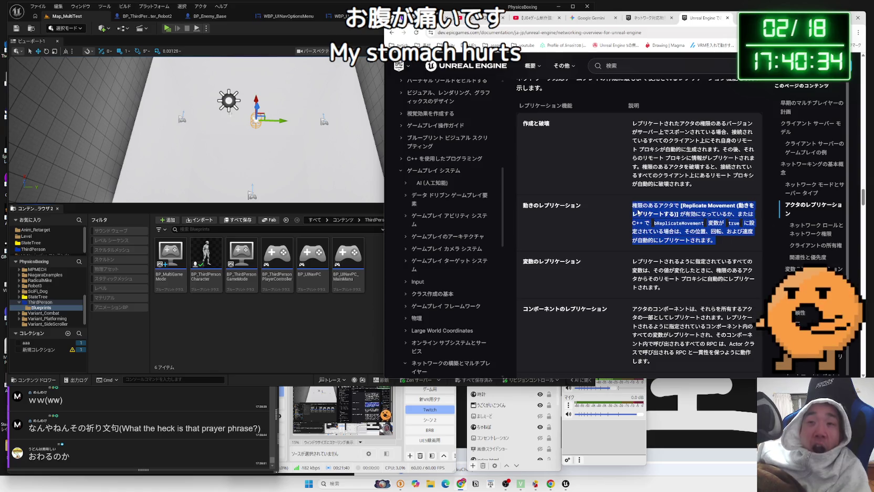
pyautogui.click(718, 242)
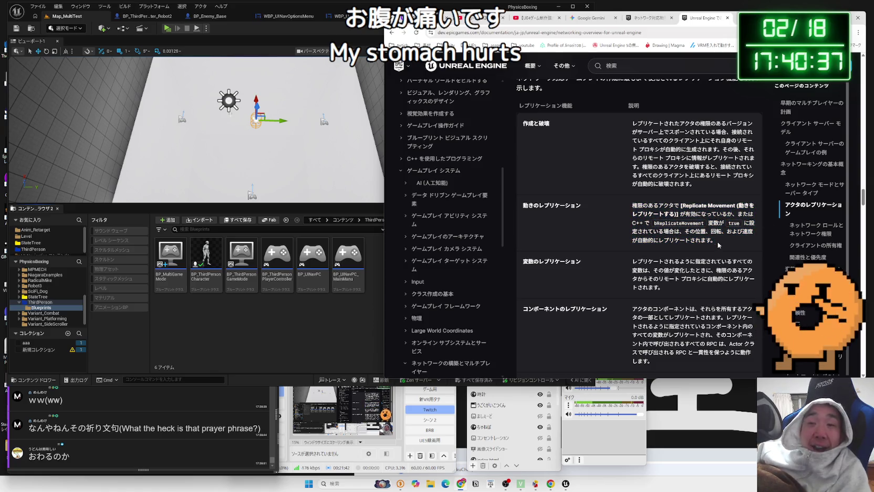
pyautogui.scroll(-1, 717, 242)
pyautogui.moveTo(656, 243)
pyautogui.mouseDown()
pyautogui.moveTo(690, 242)
pyautogui.moveTo(635, 229)
pyautogui.moveTo(686, 207)
pyautogui.moveTo(707, 213)
pyautogui.mouseUp()
pyautogui.click(653, 231)
pyautogui.scroll(-2, 653, 231)
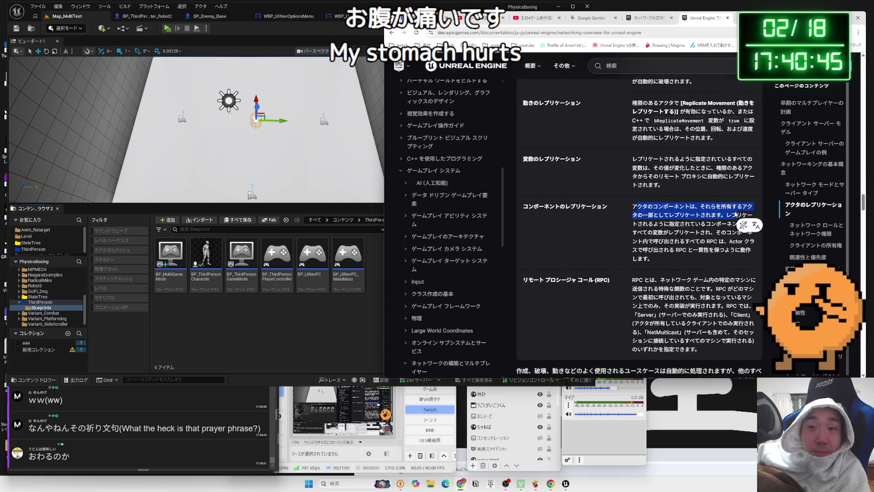
pyautogui.moveTo(647, 206); pyautogui.dragTo(724, 223)
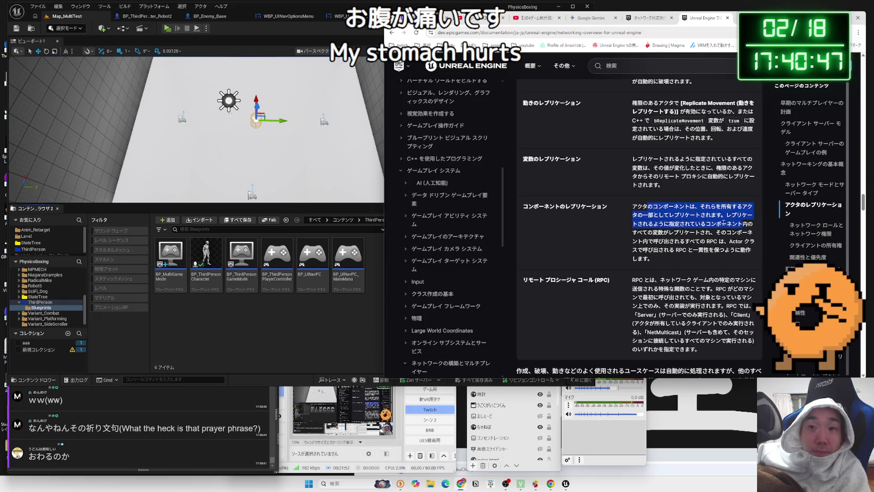
pyautogui.moveTo(633, 206)
pyautogui.mouseDown()
pyautogui.moveTo(751, 223)
pyautogui.moveTo(638, 207)
pyautogui.moveTo(698, 232)
pyautogui.moveTo(752, 234)
pyautogui.moveTo(735, 241)
pyautogui.moveTo(633, 205)
pyautogui.moveTo(736, 231)
pyautogui.moveTo(731, 257)
pyautogui.moveTo(632, 205)
pyautogui.mouseUp()
pyautogui.click(730, 257)
pyautogui.click(642, 213)
pyautogui.scroll(-3, 665, 229)
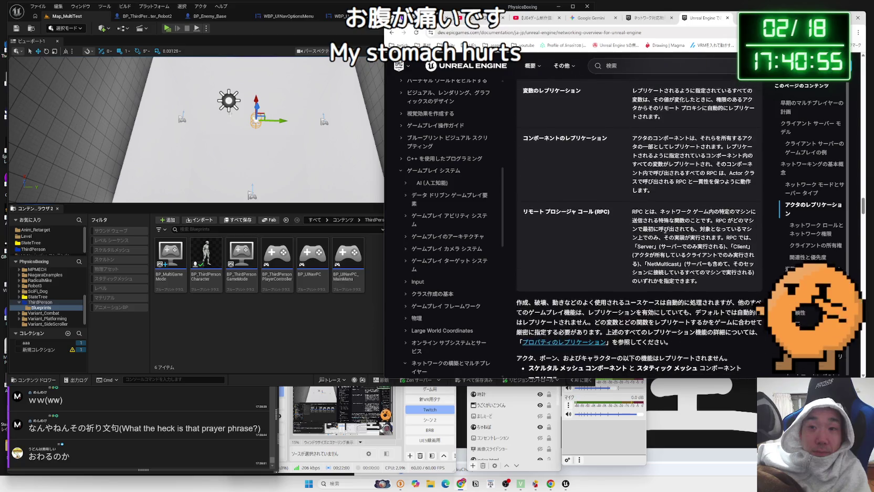
pyautogui.moveTo(609, 211); pyautogui.dragTo(531, 211)
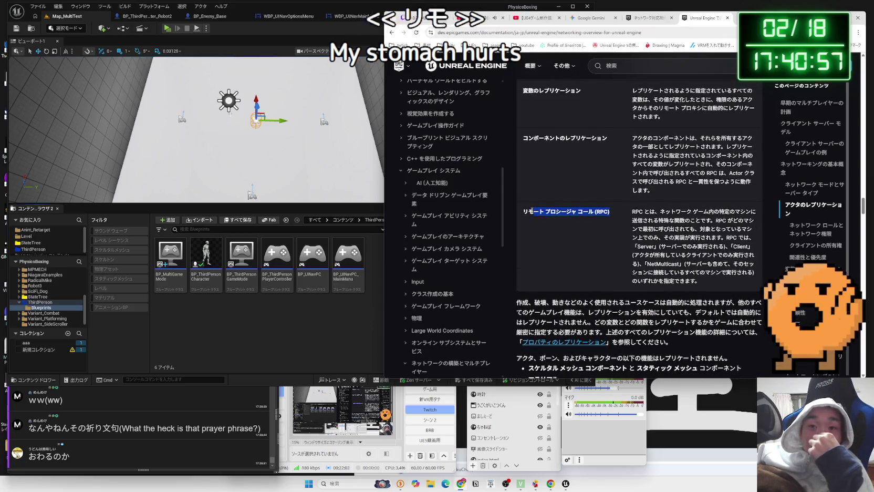
pyautogui.click(632, 216)
pyautogui.moveTo(631, 212); pyautogui.dragTo(638, 213)
pyautogui.click(638, 213)
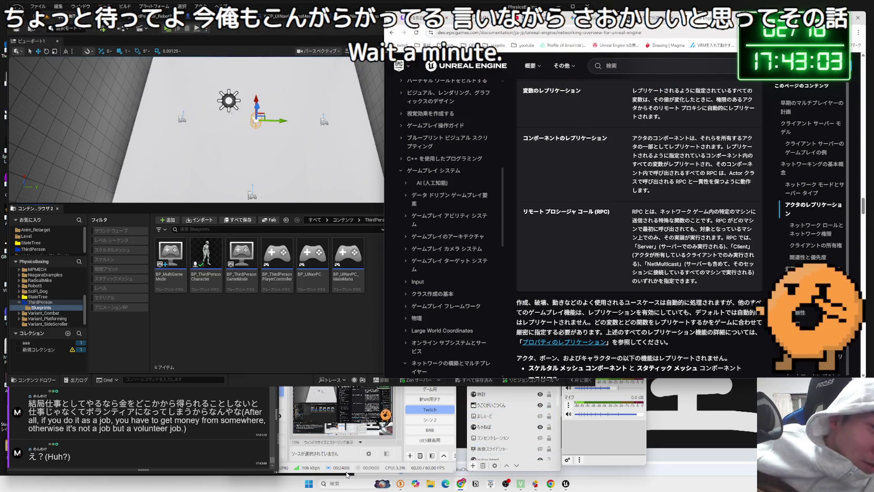
pyautogui.click(309, 482)
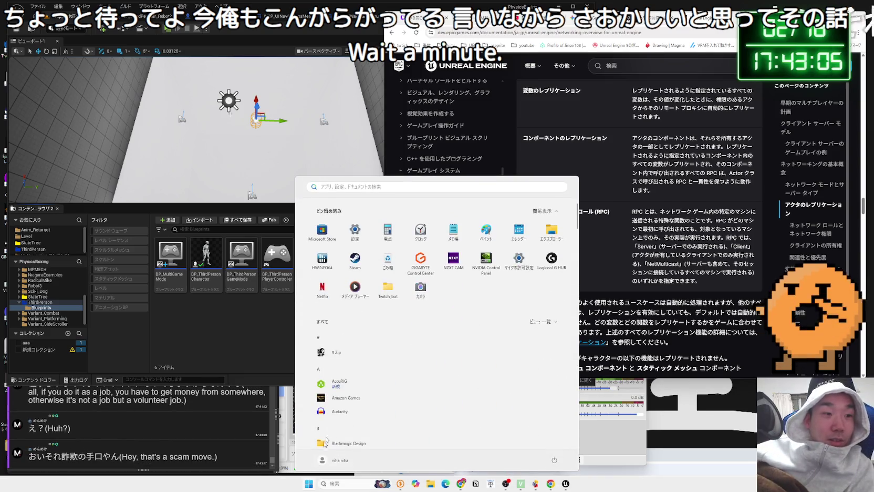
# Step: Start Paint and pencil three stick figures stacked on the blank canvas
pyautogui.click(487, 231)
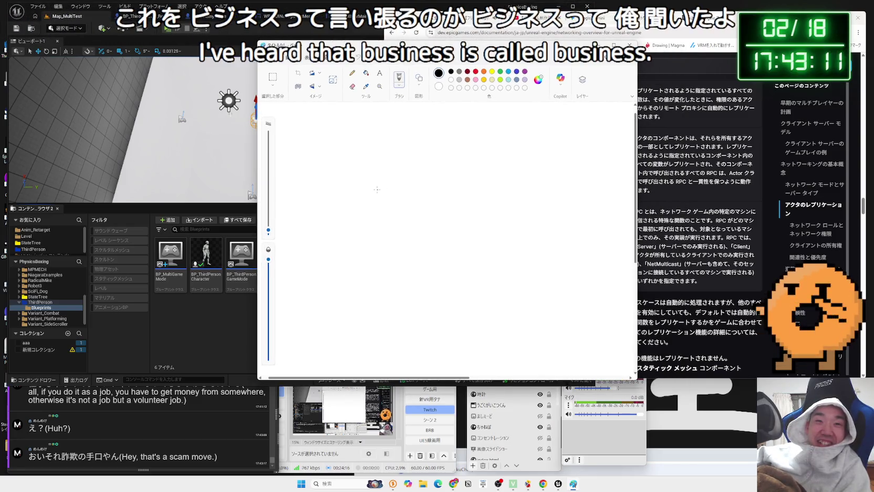
pyautogui.moveTo(349, 155)
pyautogui.mouseDown()
pyautogui.moveTo(365, 151)
pyautogui.moveTo(346, 166)
pyautogui.moveTo(356, 175)
pyautogui.mouseUp()
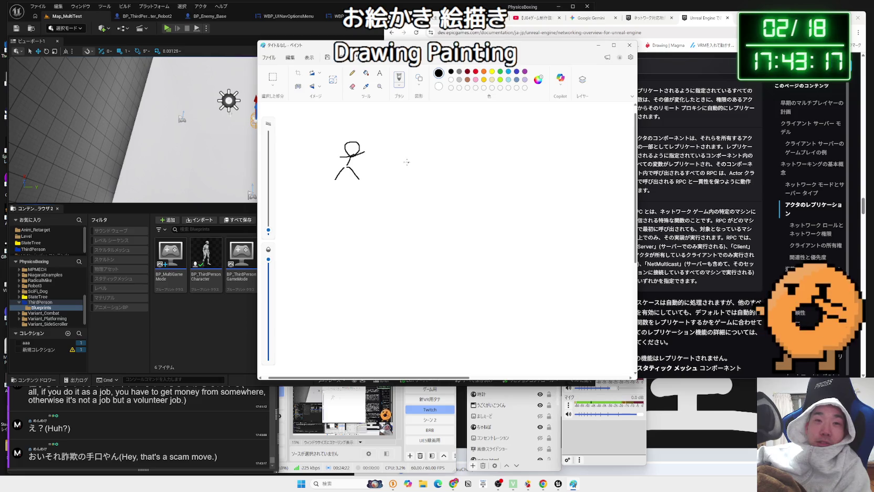
pyautogui.moveTo(341, 196)
pyautogui.mouseDown()
pyautogui.moveTo(345, 232)
pyautogui.moveTo(328, 224)
pyautogui.mouseUp()
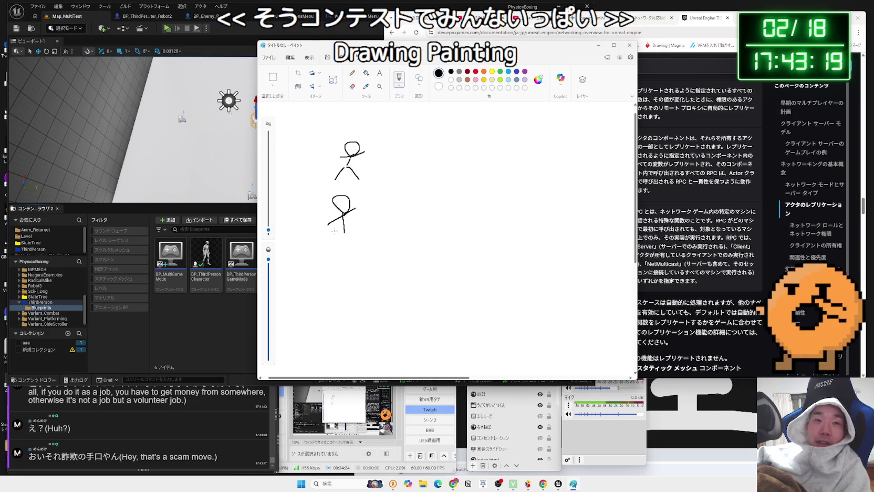
pyautogui.moveTo(355, 257)
pyautogui.mouseDown()
pyautogui.moveTo(358, 281)
pyautogui.moveTo(367, 265)
pyautogui.mouseUp()
pyautogui.moveTo(345, 295); pyautogui.dragTo(366, 288)
# Step: Draw an arrow to the right, write $1000, and sketch a figure below it
pyautogui.moveTo(397, 245); pyautogui.dragTo(456, 223)
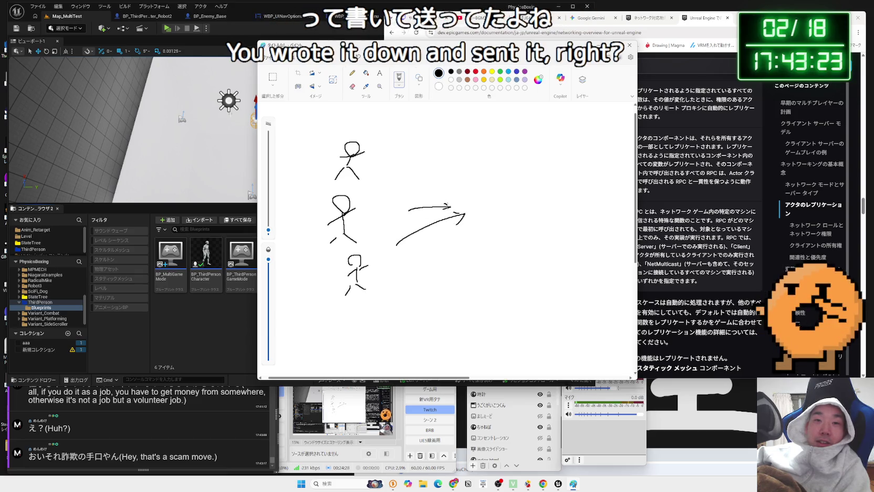
pyautogui.moveTo(512, 169)
pyautogui.mouseDown()
pyautogui.moveTo(503, 170)
pyautogui.moveTo(505, 182)
pyautogui.mouseUp()
pyautogui.moveTo(531, 150); pyautogui.dragTo(527, 167)
pyautogui.moveTo(544, 147)
pyautogui.mouseDown()
pyautogui.moveTo(540, 164)
pyautogui.moveTo(556, 155)
pyautogui.mouseUp()
pyautogui.moveTo(572, 150); pyautogui.dragTo(571, 167)
pyautogui.moveTo(542, 193)
pyautogui.mouseDown()
pyautogui.moveTo(547, 218)
pyautogui.moveTo(547, 194)
pyautogui.moveTo(534, 242)
pyautogui.moveTo(568, 241)
pyautogui.mouseUp()
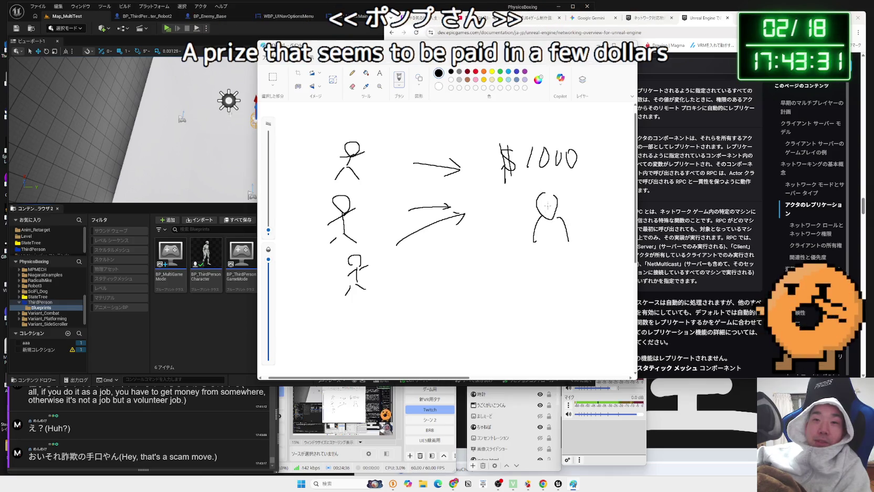
# Step: Give the new figure a hat, cross out $1000 with an X, and draw a box
pyautogui.moveTo(535, 200); pyautogui.dragTo(565, 199)
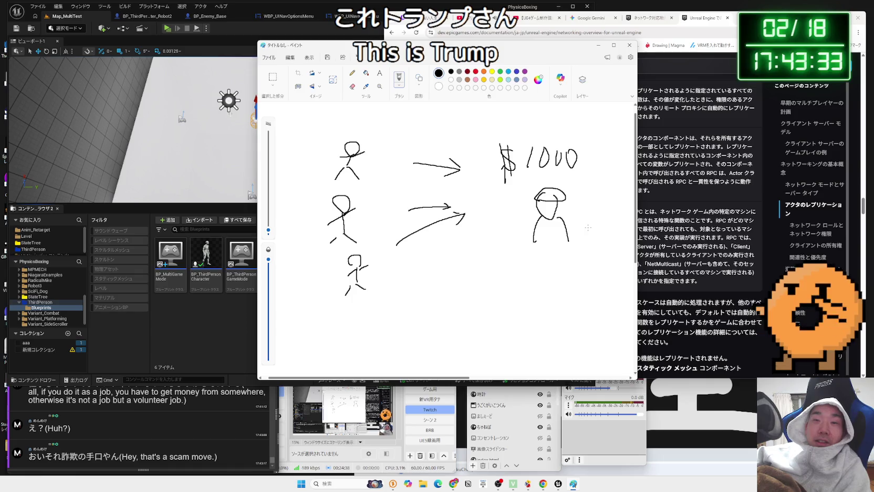
pyautogui.moveTo(573, 143); pyautogui.dragTo(482, 176)
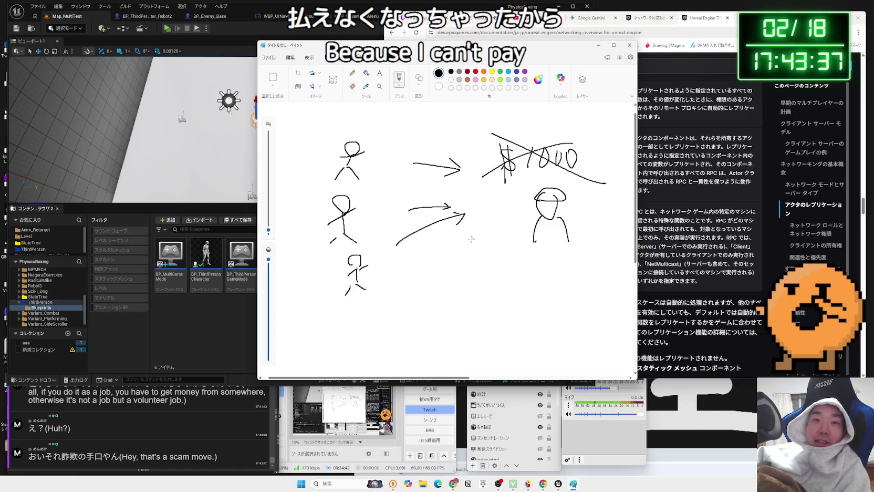
pyautogui.moveTo(478, 236)
pyautogui.mouseDown()
pyautogui.moveTo(515, 209)
pyautogui.moveTo(479, 237)
pyautogui.moveTo(520, 245)
pyautogui.moveTo(410, 276)
pyautogui.moveTo(419, 284)
pyautogui.mouseUp()
# Step: Add curved arrows with an arrowhead and write $100 below, then go to the browser
pyautogui.moveTo(408, 275); pyautogui.dragTo(420, 269)
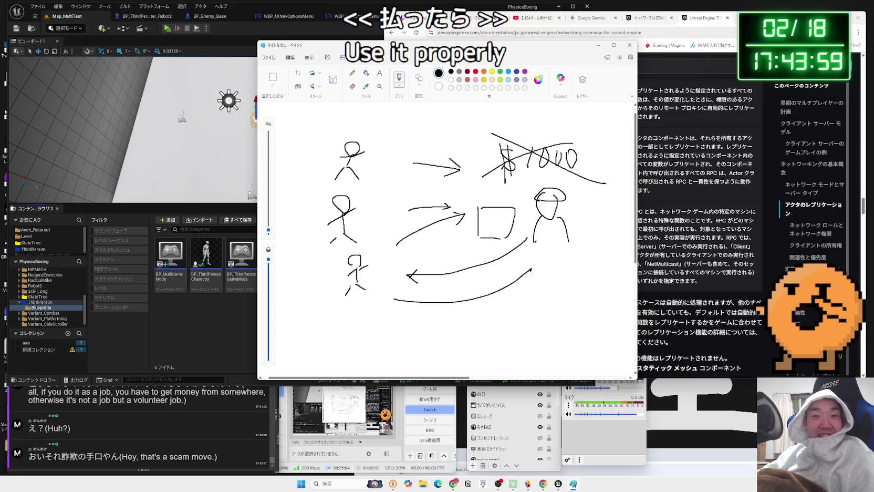
pyautogui.moveTo(512, 269); pyautogui.dragTo(525, 287)
pyautogui.moveTo(457, 314)
pyautogui.mouseDown()
pyautogui.moveTo(455, 332)
pyautogui.moveTo(484, 340)
pyautogui.moveTo(496, 314)
pyautogui.mouseUp()
pyautogui.moveTo(512, 314)
pyautogui.mouseDown()
pyautogui.moveTo(508, 334)
pyautogui.moveTo(514, 316)
pyautogui.mouseUp()
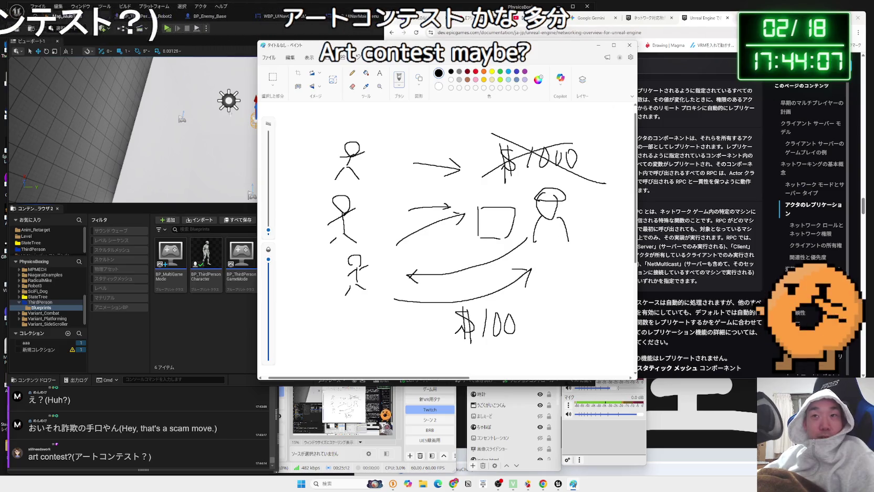
pyautogui.click(757, 17)
# Step: Search Google for トランプ ポンジスキーム using Japanese input
pyautogui.write('to')
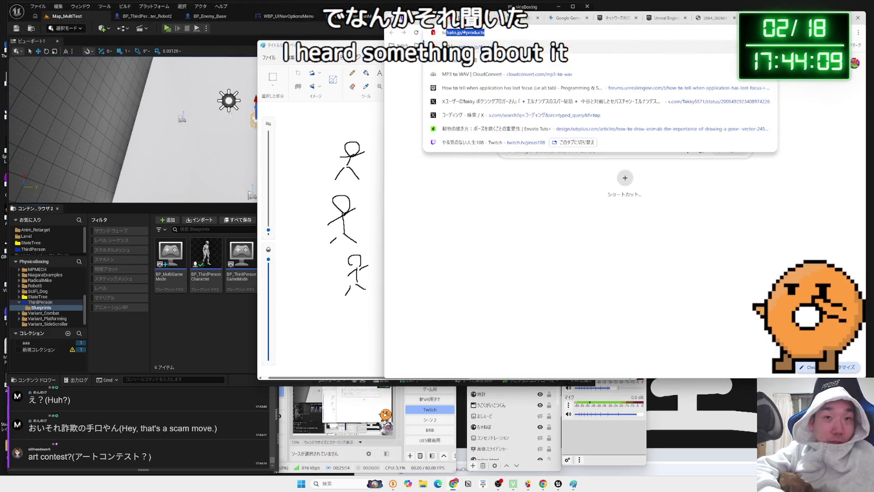
pyautogui.press('Zenkaku_Hankaku')
pyautogui.write('トランプ ')
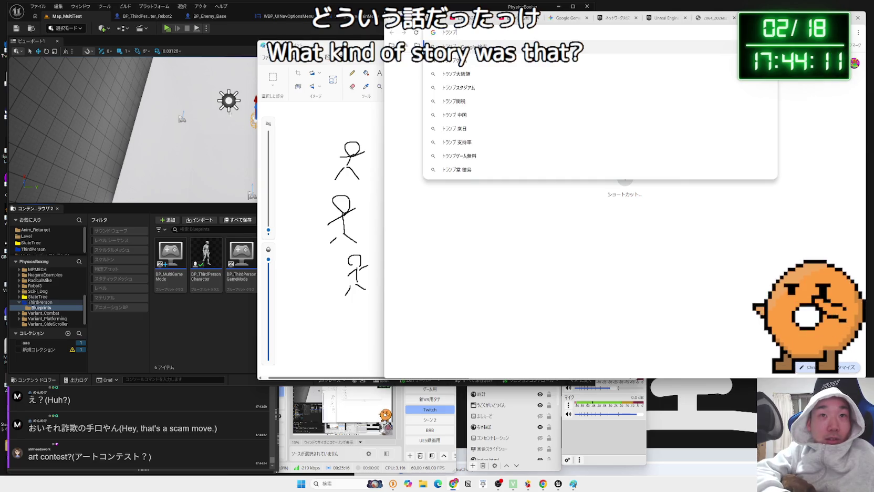
pyautogui.write('絵')
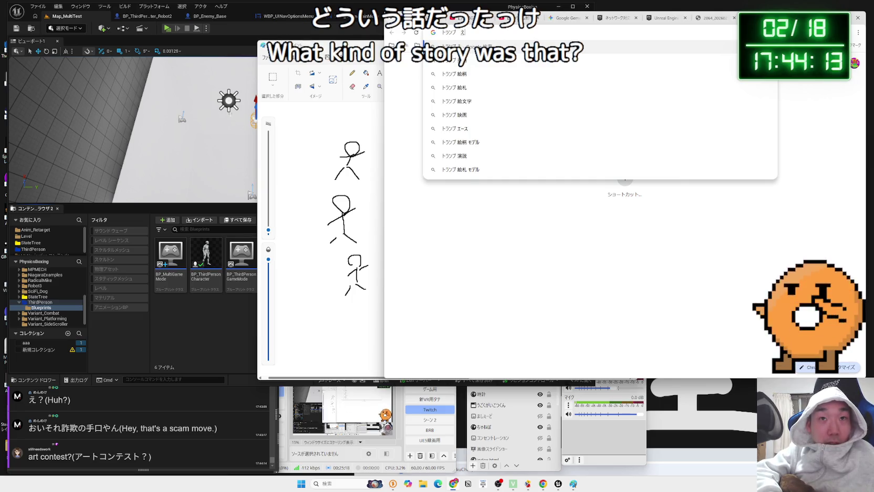
pyautogui.press('BackSpace')
pyautogui.press('BackSpace')
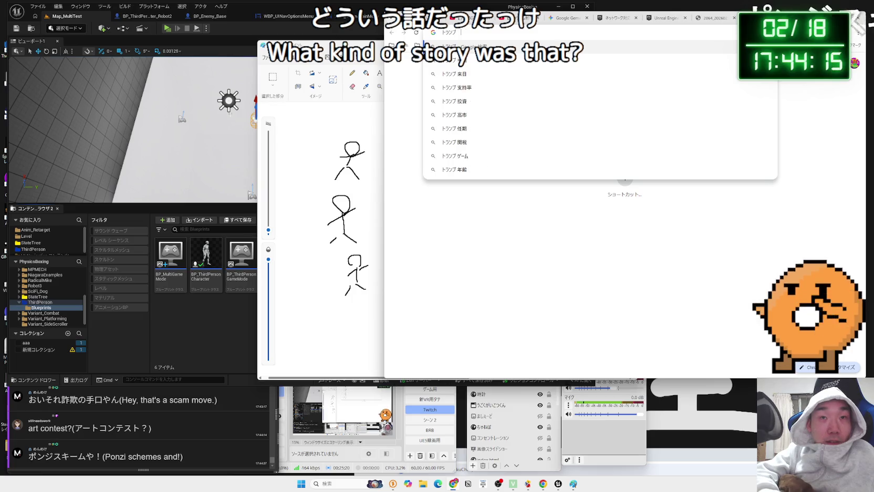
pyautogui.write('ぽんじすき')
pyautogui.write('ーむ')
pyautogui.press('space')
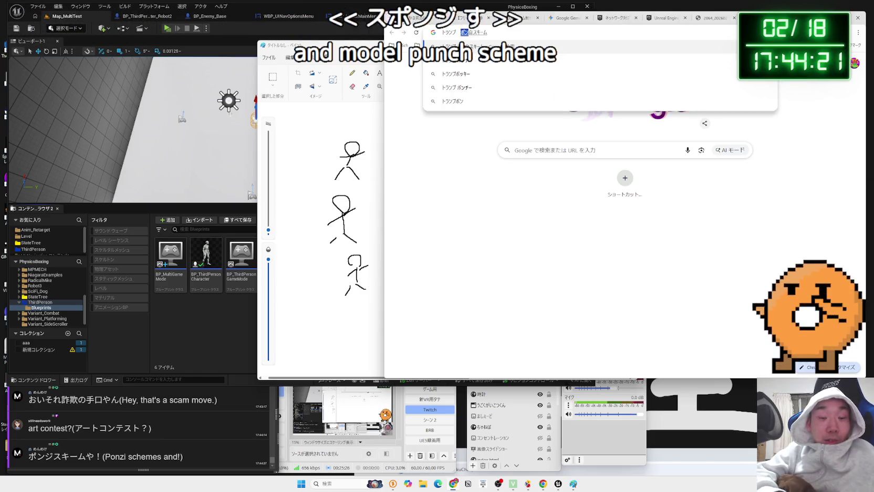
pyautogui.press('Return')
pyautogui.press('Return')
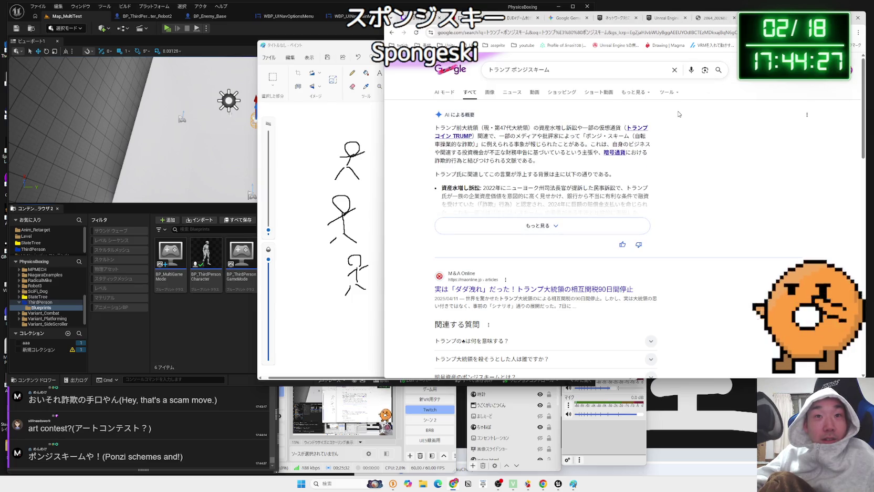
# Step: Expand the AI overview, scroll through the results, and select デマキュー in a chat comment
pyautogui.moveTo(634, 136)
pyautogui.mouseDown()
pyautogui.moveTo(437, 144)
pyautogui.moveTo(541, 162)
pyautogui.mouseUp()
pyautogui.click(541, 164)
pyautogui.scroll(-1, 541, 165)
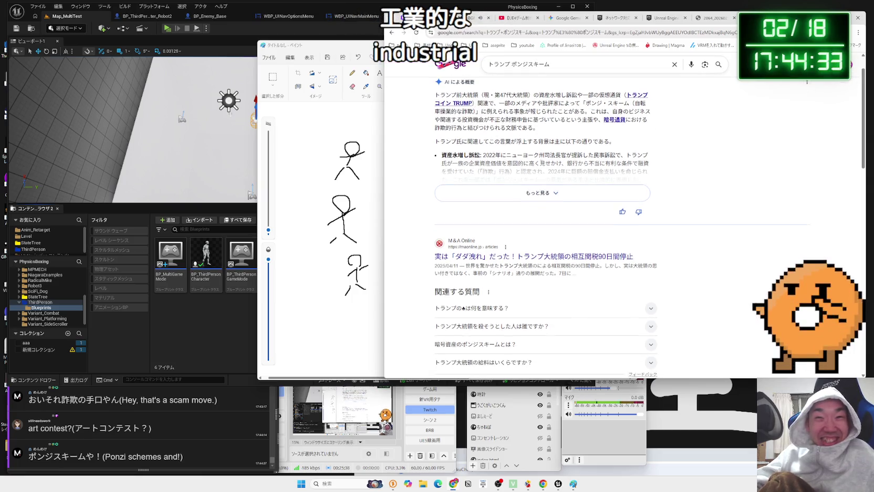
pyautogui.click(542, 190)
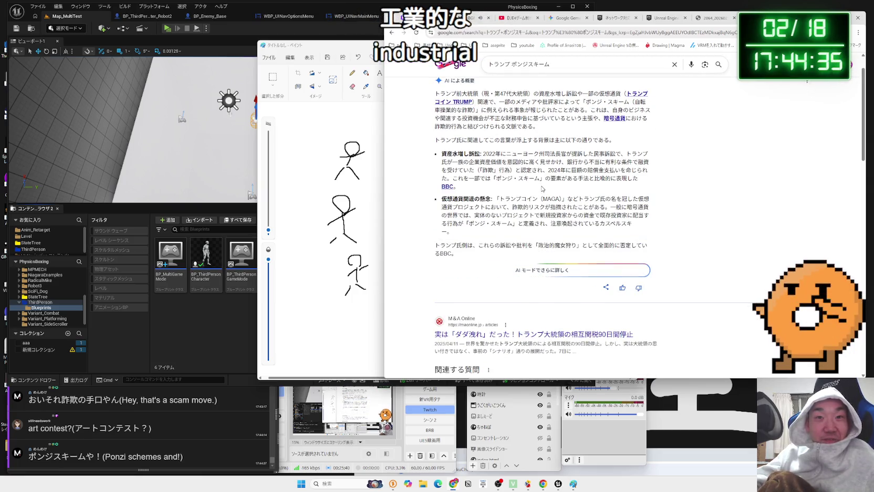
pyautogui.scroll(1, 542, 186)
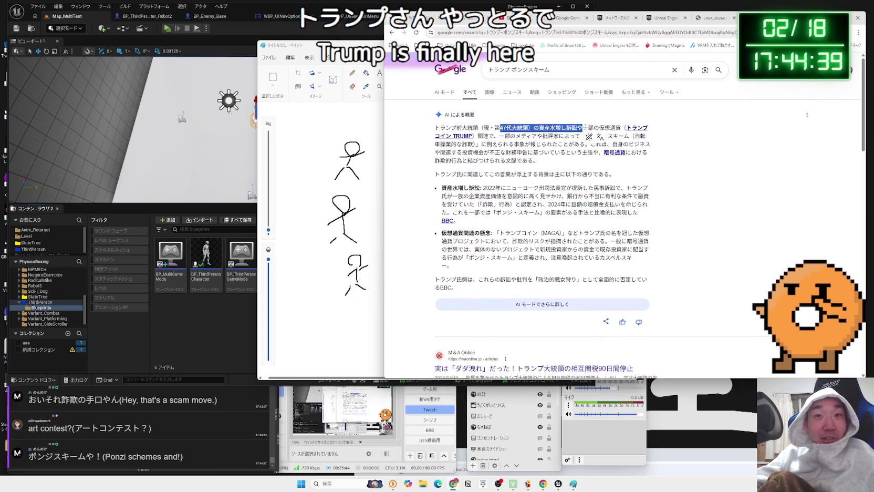
pyautogui.scroll(-4, 560, 166)
pyautogui.scroll(-3, 560, 166)
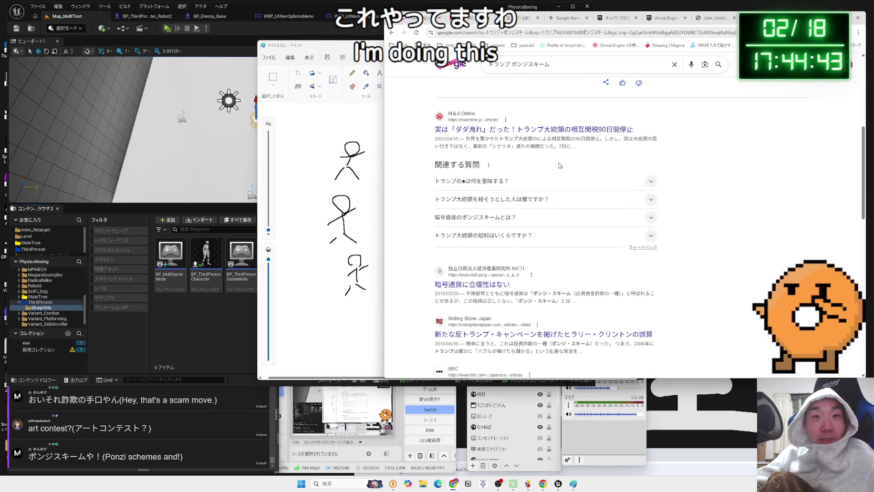
pyautogui.scroll(-4, 560, 166)
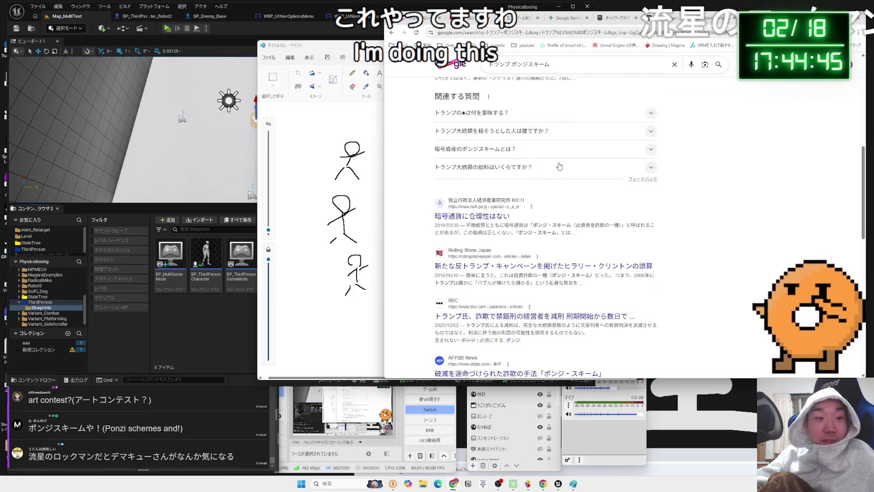
pyautogui.doubleClick(114, 456)
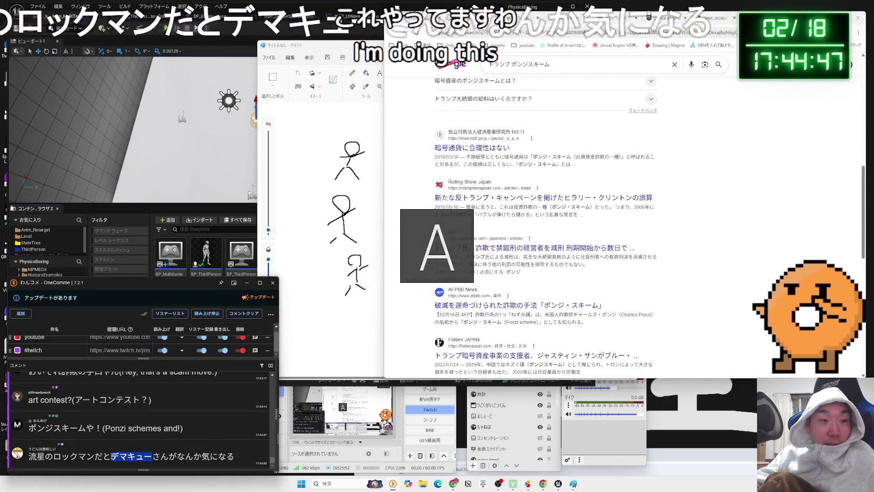
# Step: Search the web for デマキュー and browse its video and image results
pyautogui.click(121, 437)
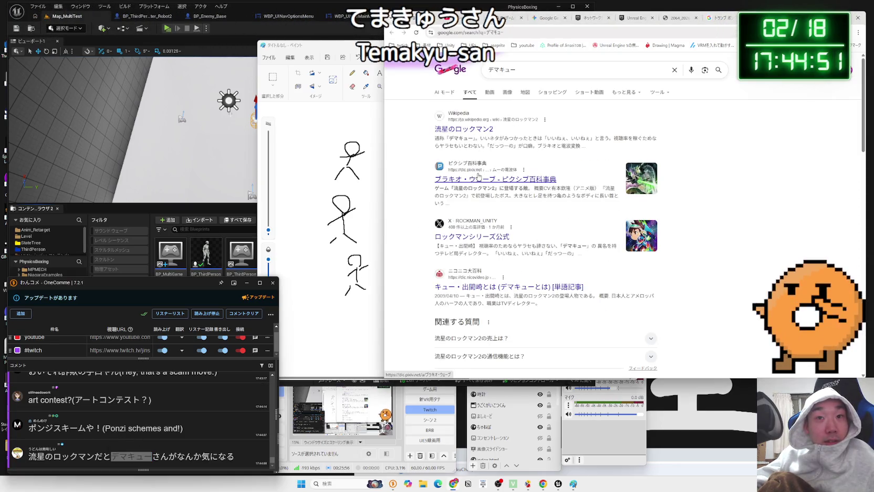
pyautogui.click(491, 94)
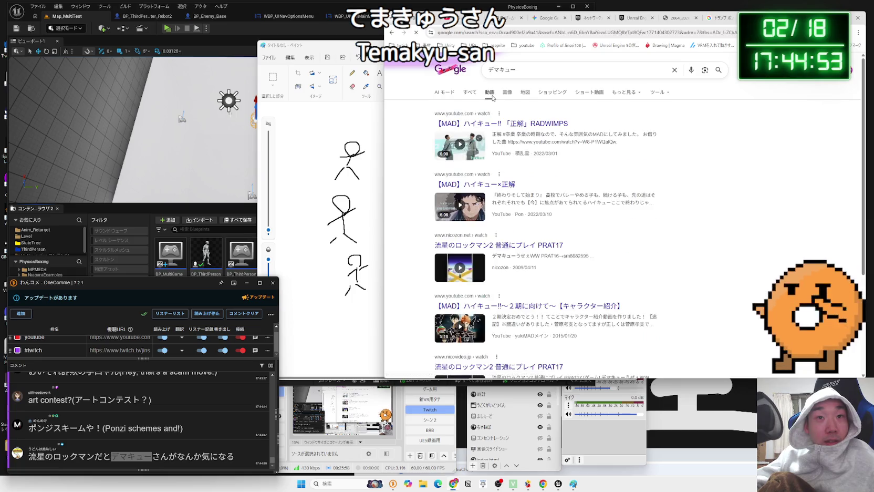
pyautogui.click(508, 95)
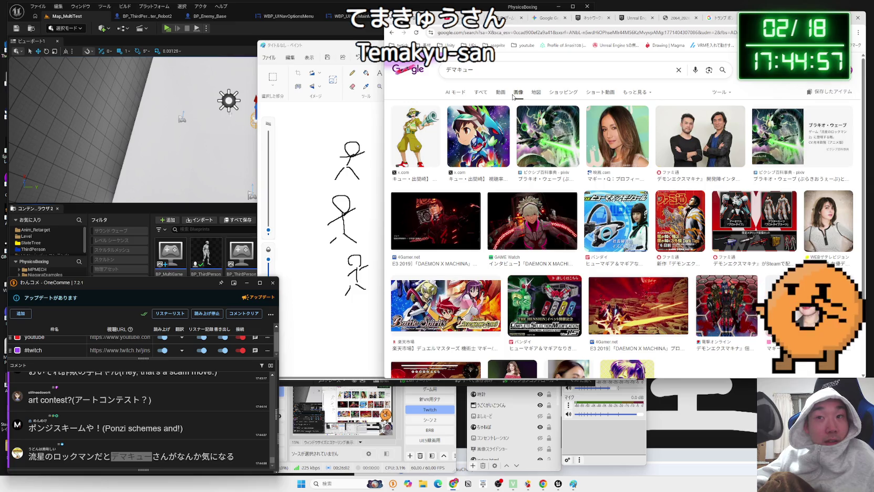
pyautogui.click(416, 138)
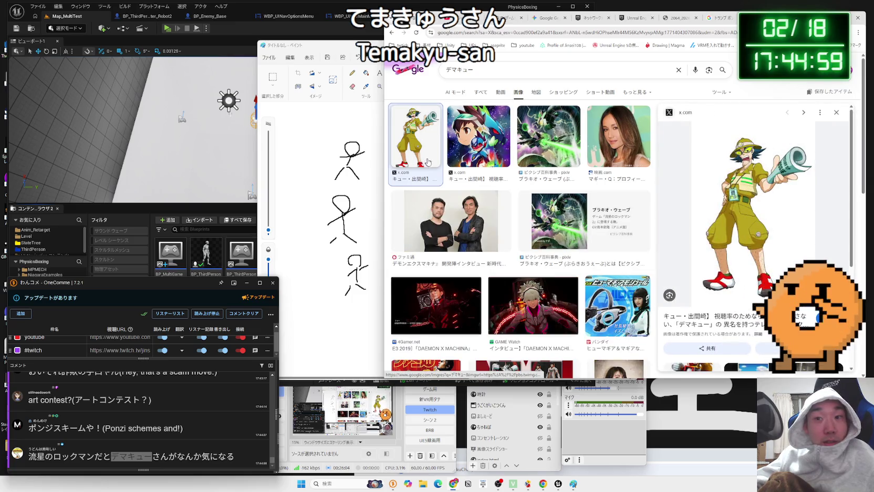
pyautogui.scroll(-2, 713, 220)
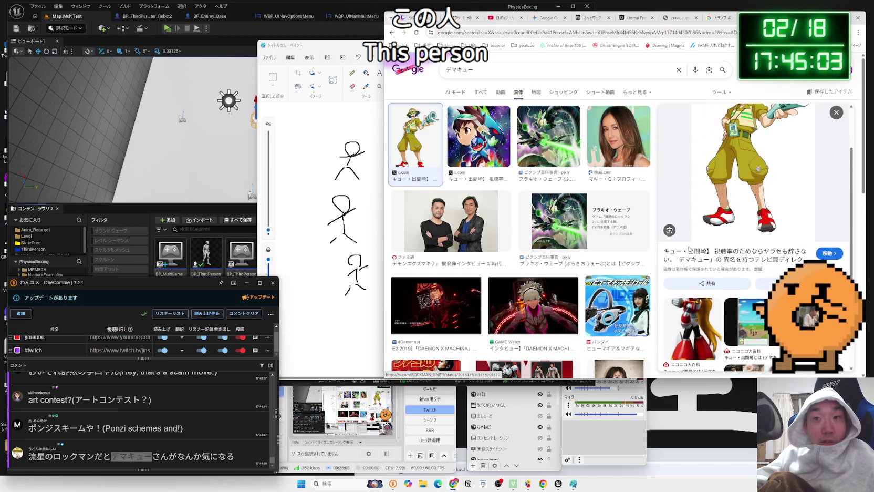
pyautogui.scroll(1, 748, 242)
pyautogui.scroll(-1, 748, 241)
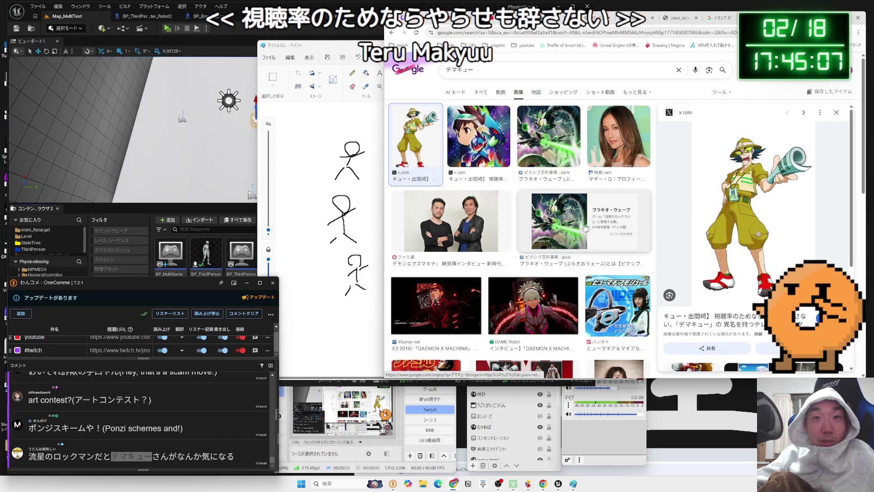
pyautogui.hotkey('alt', 'Left')
pyautogui.hotkey('alt', 'Left')
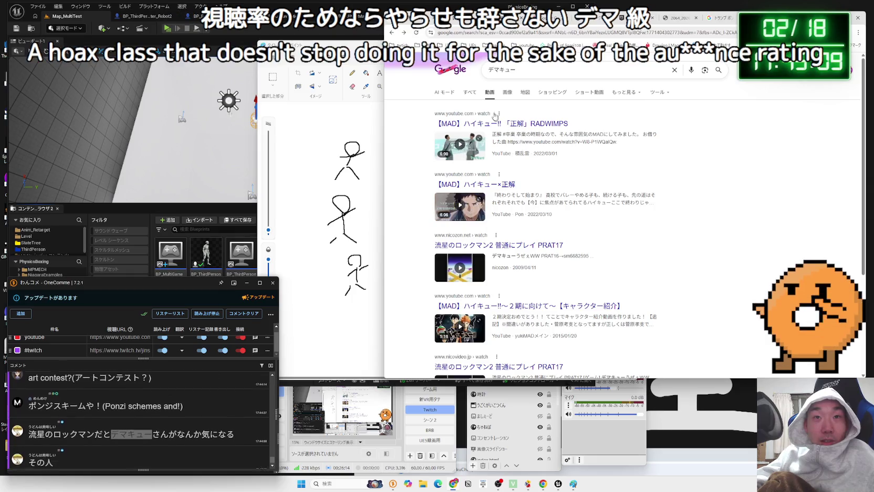
pyautogui.hotkey('alt', 'Left')
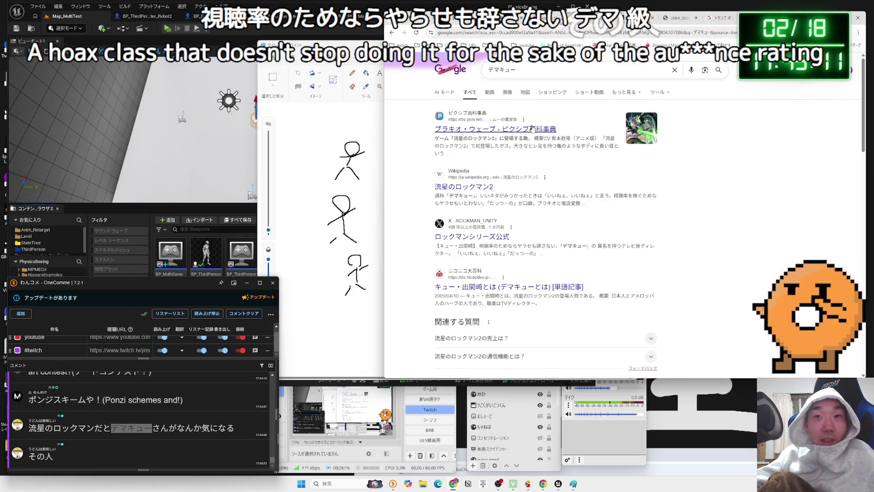
# Step: Open the Pixiv article on ブラキオ・ウェーブ and Google the selected title
pyautogui.click(538, 129)
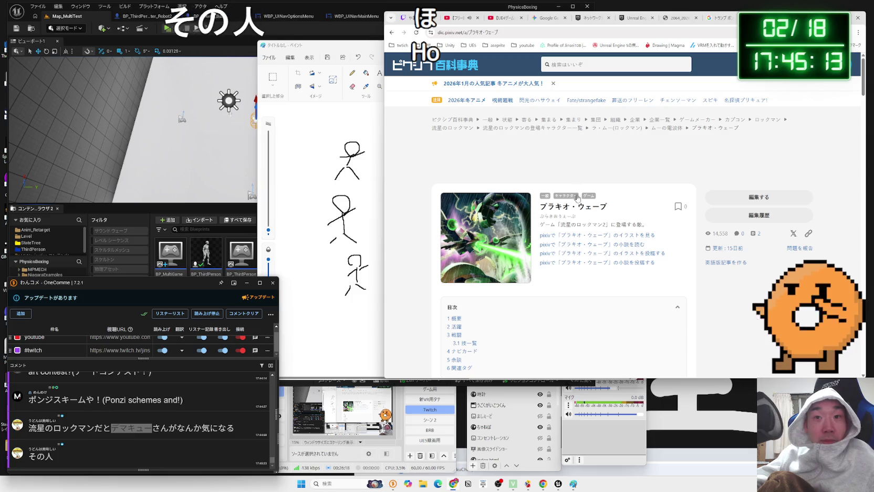
pyautogui.scroll(-4, 578, 202)
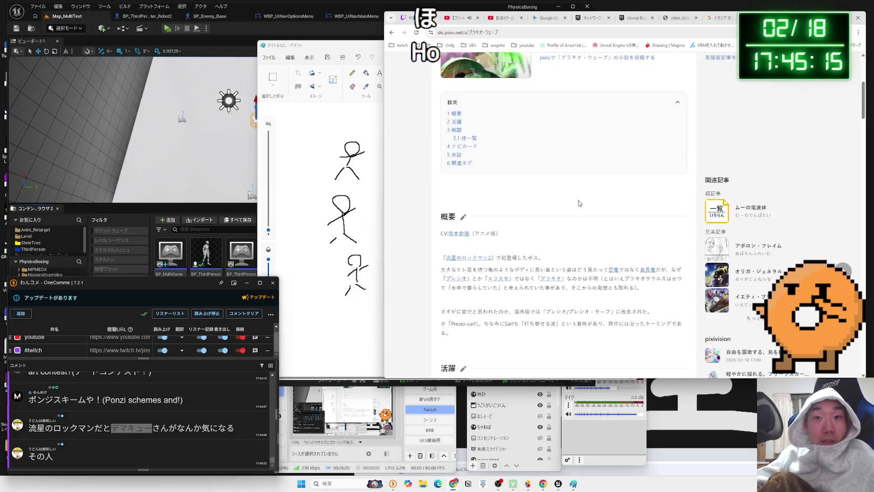
pyautogui.scroll(-3, 578, 203)
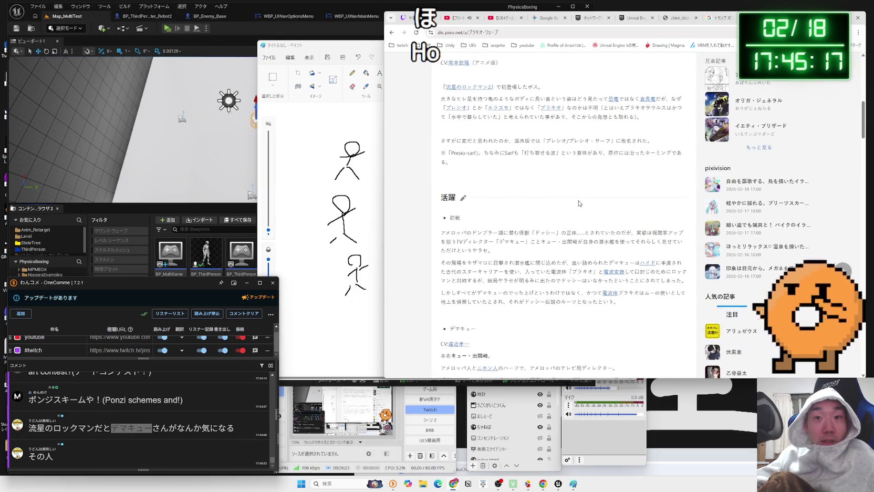
pyautogui.scroll(8, 579, 203)
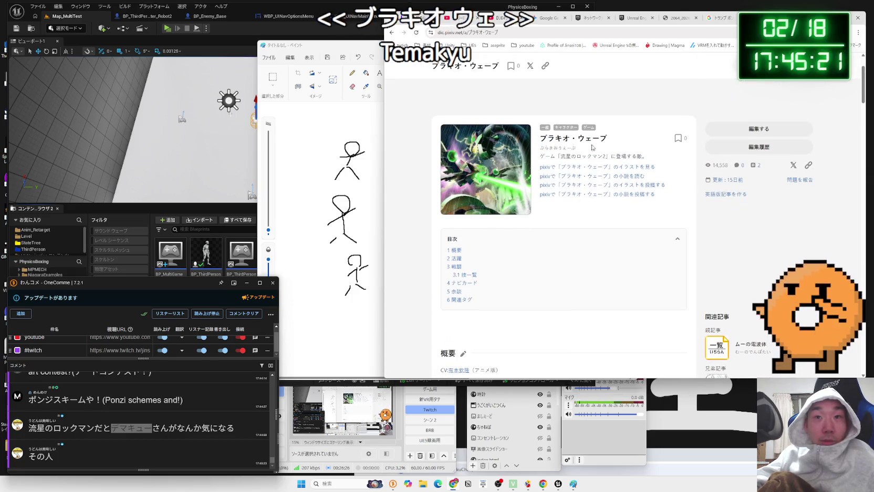
pyautogui.moveTo(608, 138); pyautogui.dragTo(544, 139)
pyautogui.rightClick(541, 144)
pyautogui.click(564, 166)
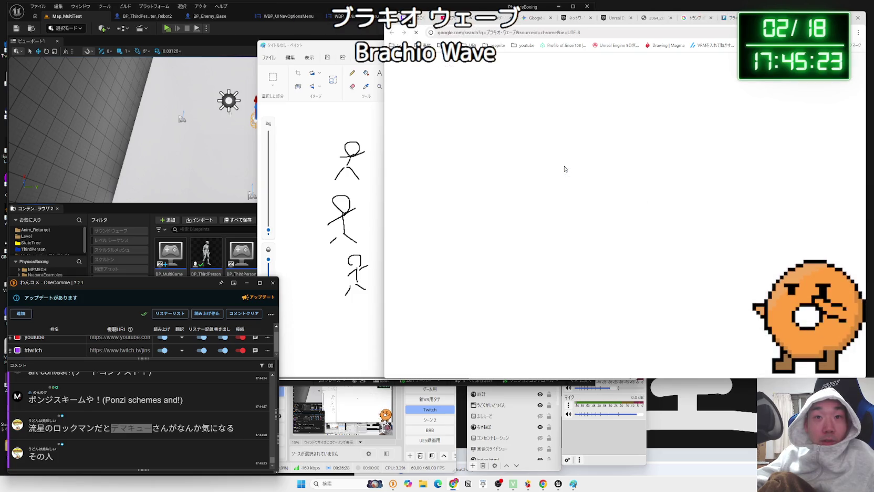
# Step: Show ブラキオ・ウェーブ image results and preview the Ainamk wiki, #12 and #15 results
pyautogui.click(490, 95)
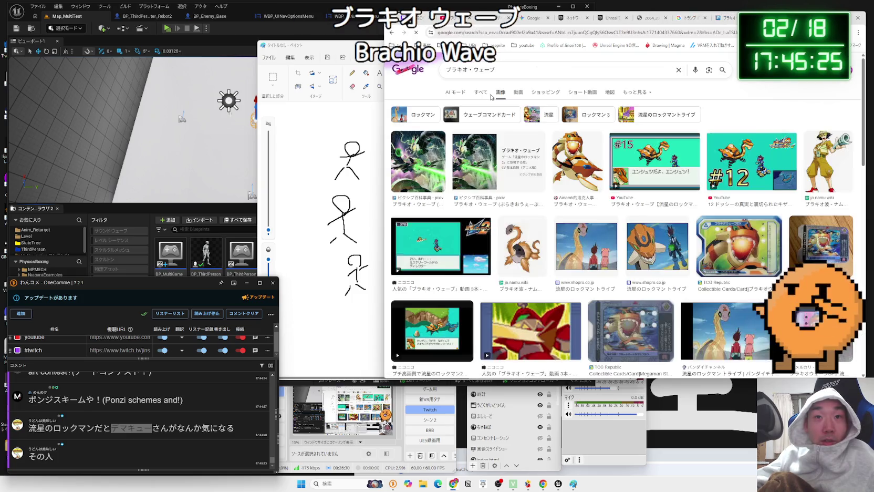
pyautogui.click(566, 163)
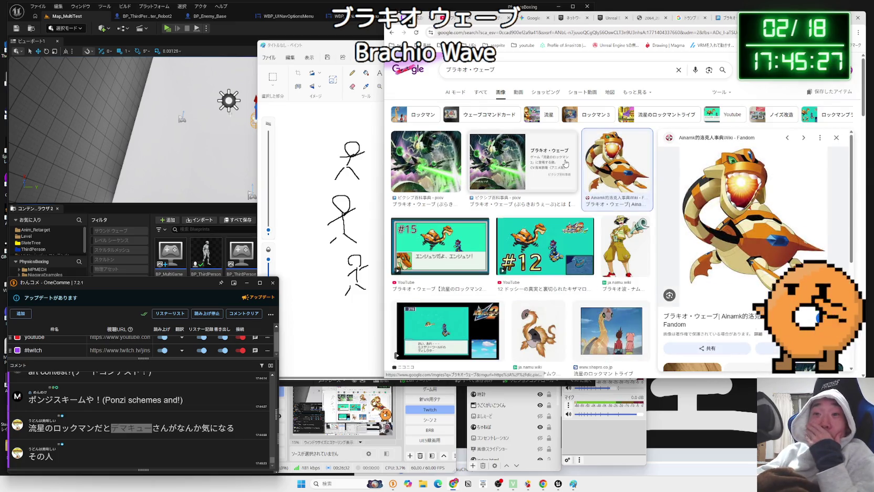
pyautogui.click(538, 236)
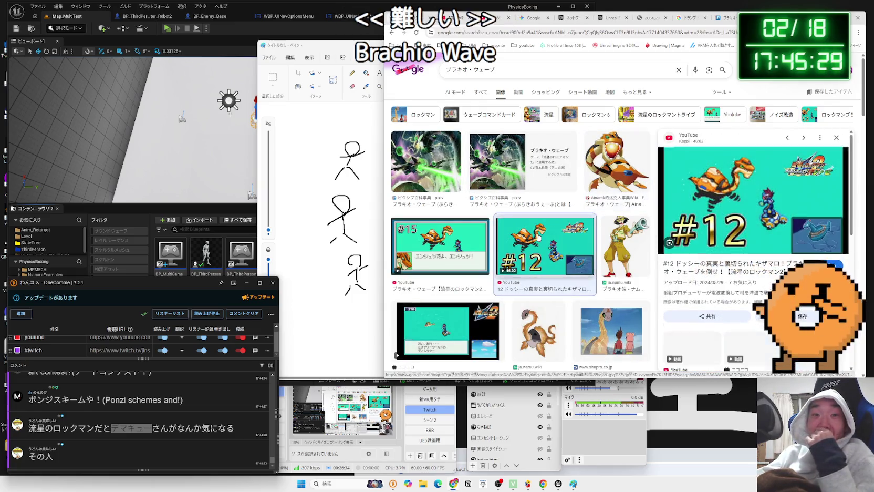
pyautogui.click(482, 236)
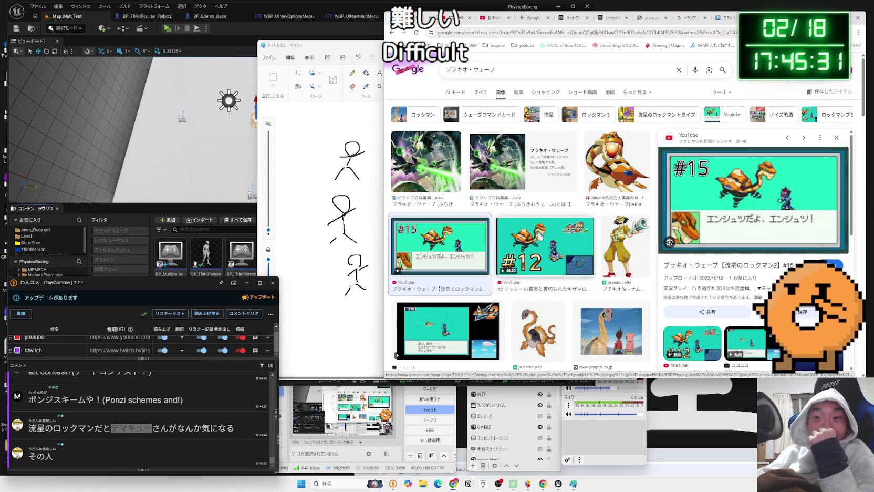
pyautogui.click(543, 236)
pyautogui.scroll(-1, 543, 236)
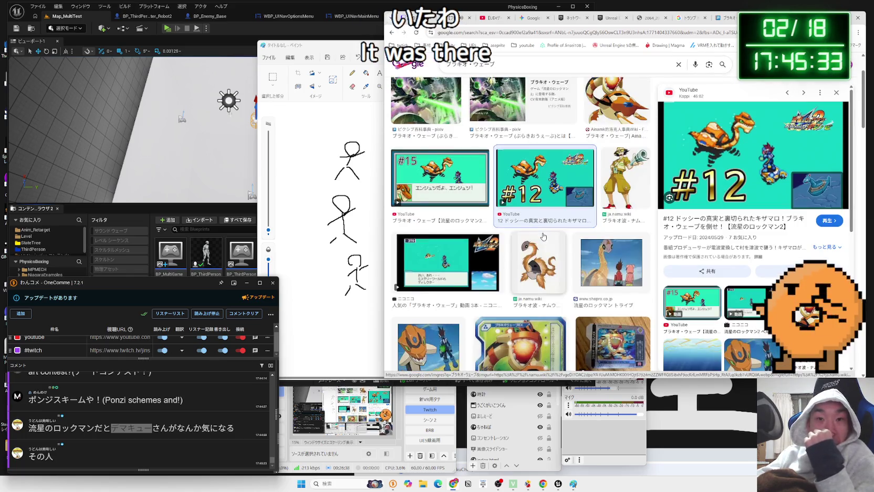
pyautogui.scroll(-1, 544, 236)
pyautogui.scroll(-1, 543, 235)
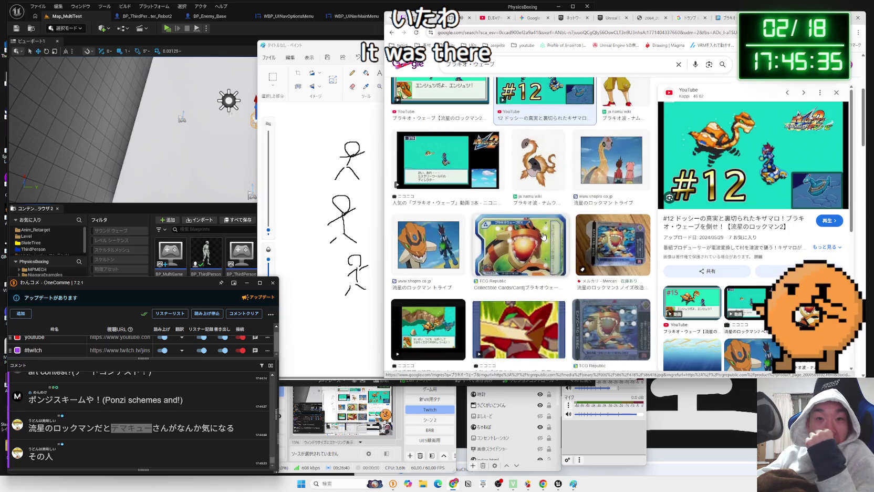
# Step: Preview the 流星のロックマン トライブ, Niconico and Bandai results, then return to the ポンジスキーム tab
pyautogui.click(456, 241)
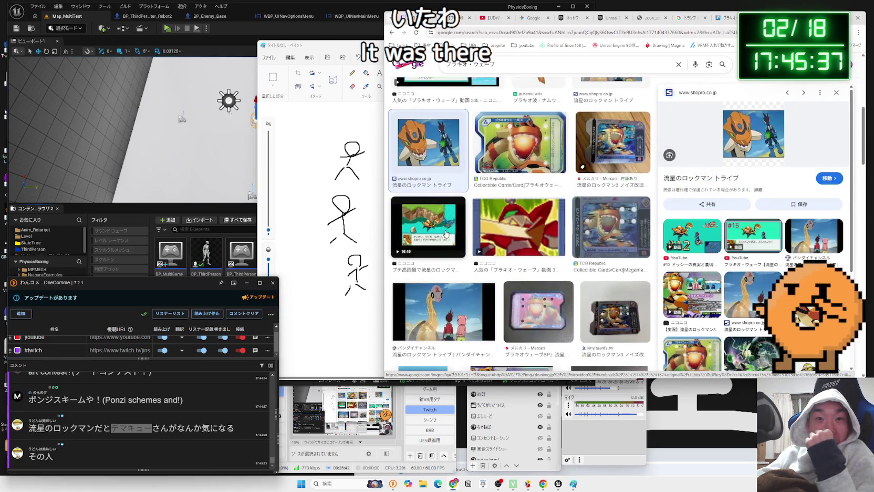
pyautogui.click(446, 234)
pyautogui.click(453, 223)
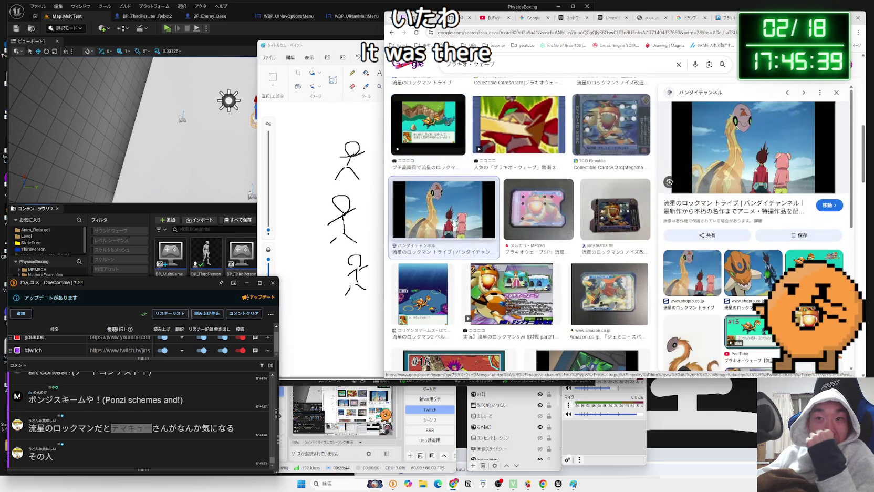
pyautogui.hotkey('alt', 'Left')
pyautogui.scroll(5, 465, 208)
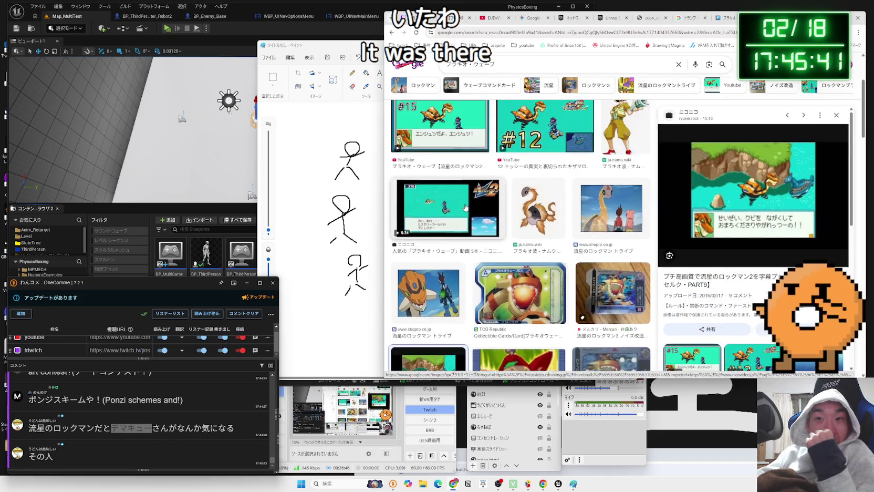
pyautogui.click(536, 239)
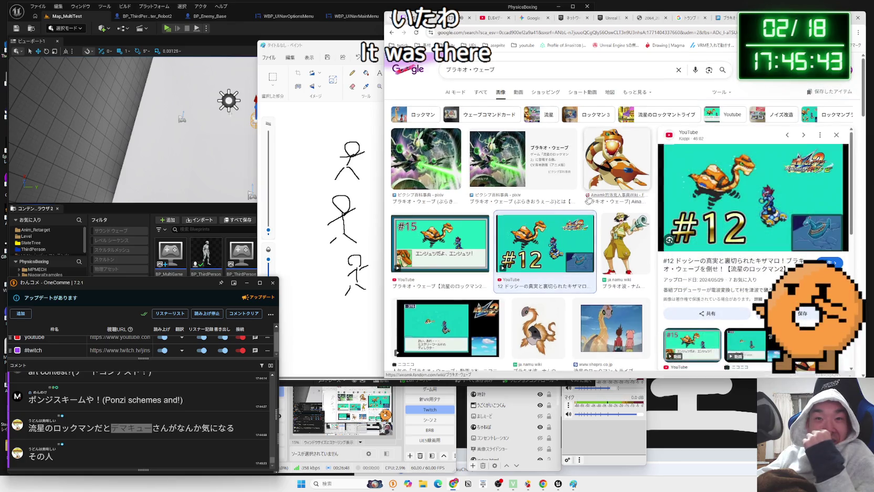
pyautogui.click(616, 160)
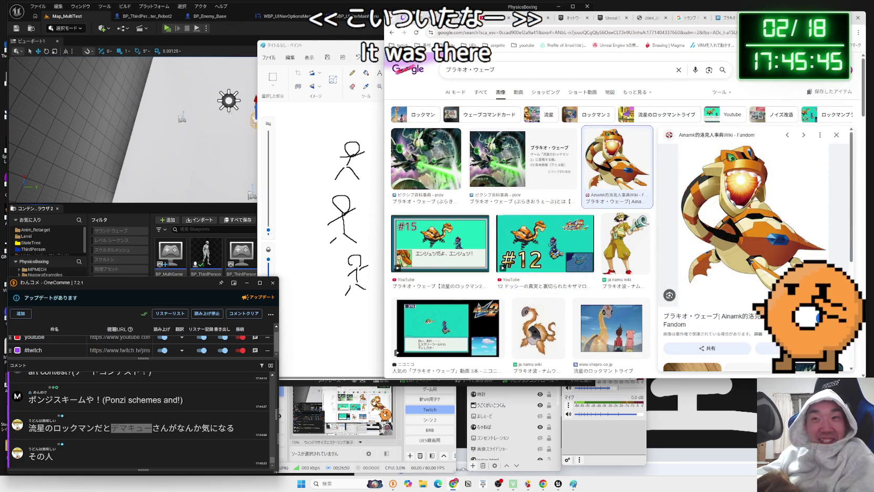
pyautogui.hotkey('ctrl', 'shift', 'Tab')
pyautogui.hotkey('ctrl', 'shift', 'Tab')
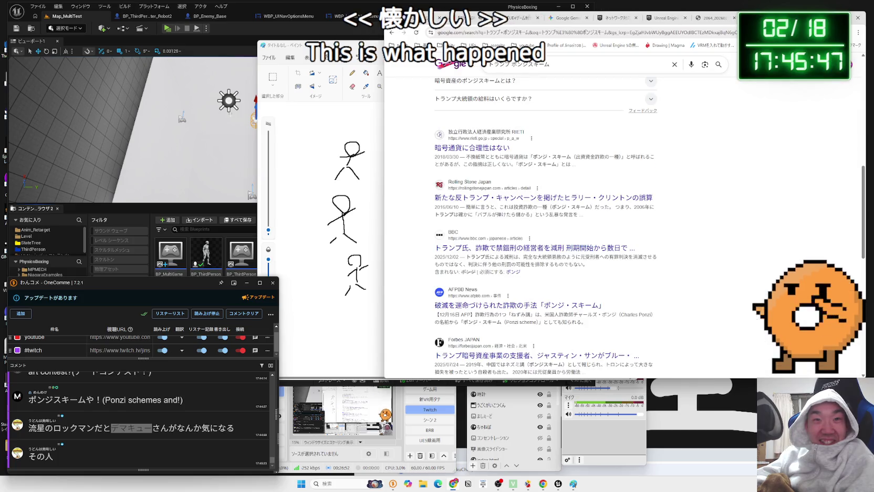
# Step: Open the AFPBB Ponzi scheme article, read its opening paragraphs, then close its tabs with Ctrl+W
pyautogui.scroll(-2, 653, 168)
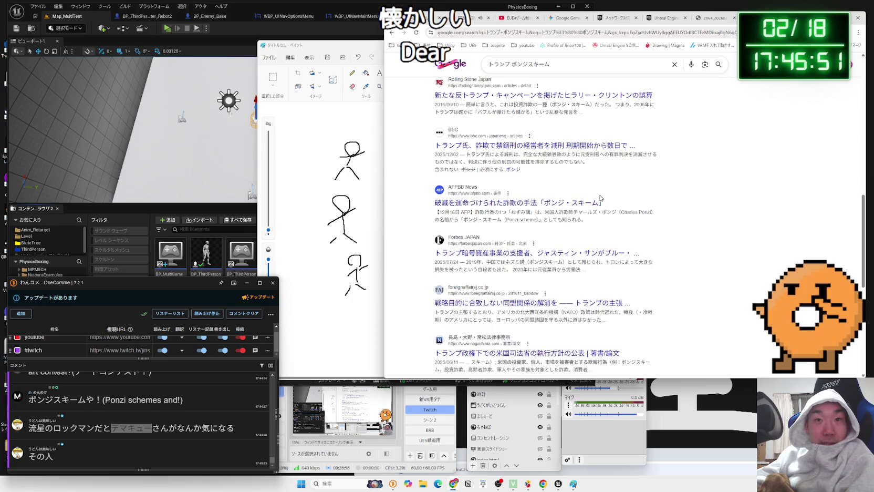
pyautogui.click(588, 203)
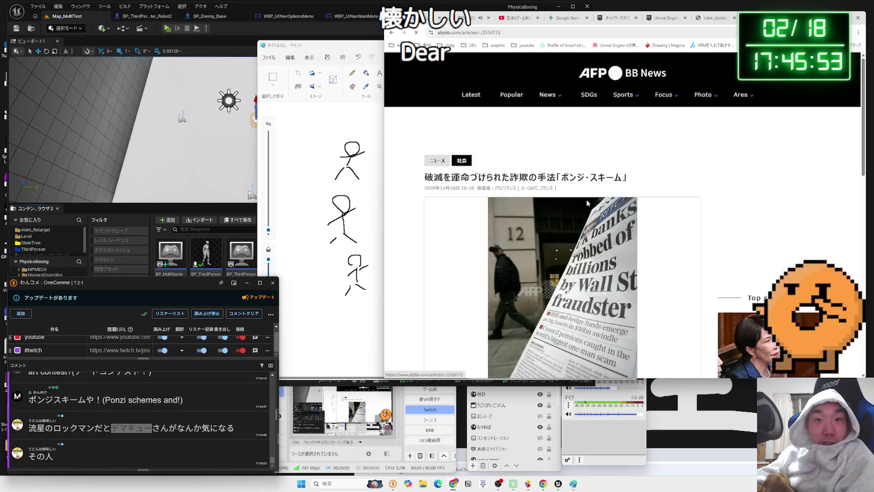
pyautogui.scroll(-5, 603, 223)
pyautogui.scroll(-2, 603, 223)
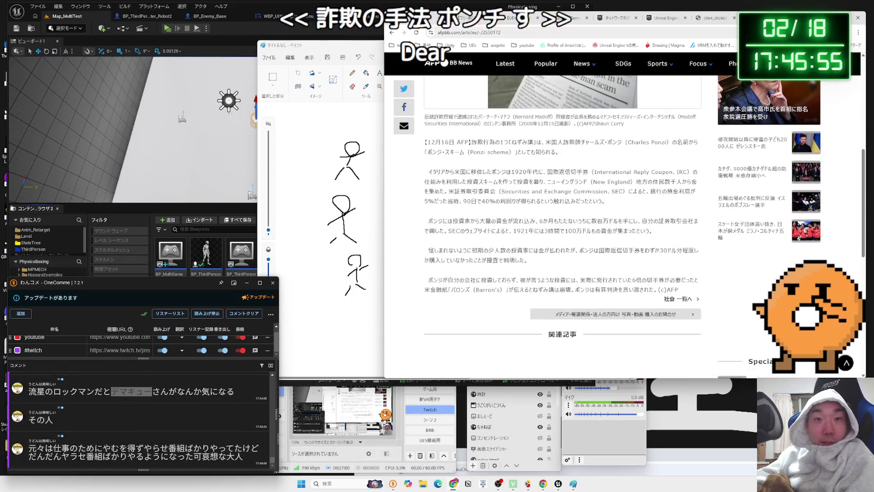
pyautogui.moveTo(650, 231)
pyautogui.mouseDown()
pyautogui.moveTo(428, 224)
pyautogui.moveTo(430, 190)
pyautogui.moveTo(463, 188)
pyautogui.mouseUp()
pyautogui.moveTo(586, 181)
pyautogui.mouseDown()
pyautogui.moveTo(426, 182)
pyautogui.moveTo(498, 183)
pyautogui.mouseUp()
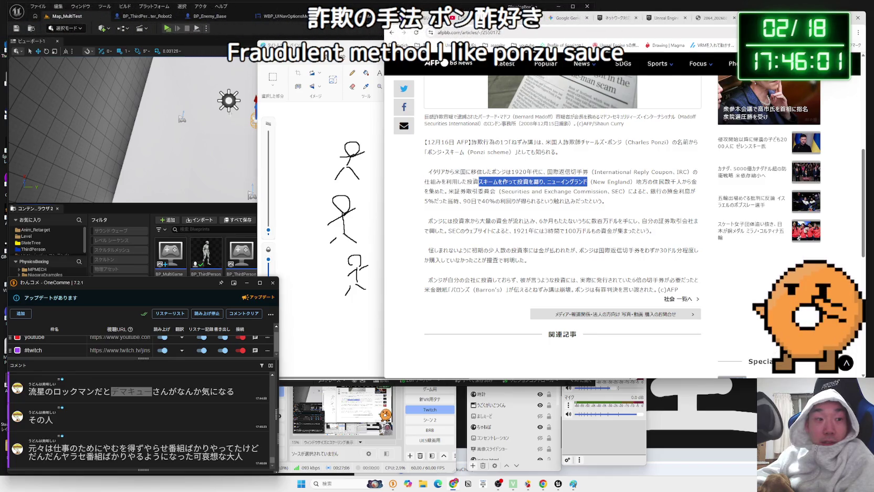
pyautogui.moveTo(409, 182)
pyautogui.mouseDown()
pyautogui.moveTo(426, 174)
pyautogui.moveTo(525, 202)
pyautogui.moveTo(426, 212)
pyautogui.moveTo(441, 180)
pyautogui.moveTo(592, 201)
pyautogui.mouseUp()
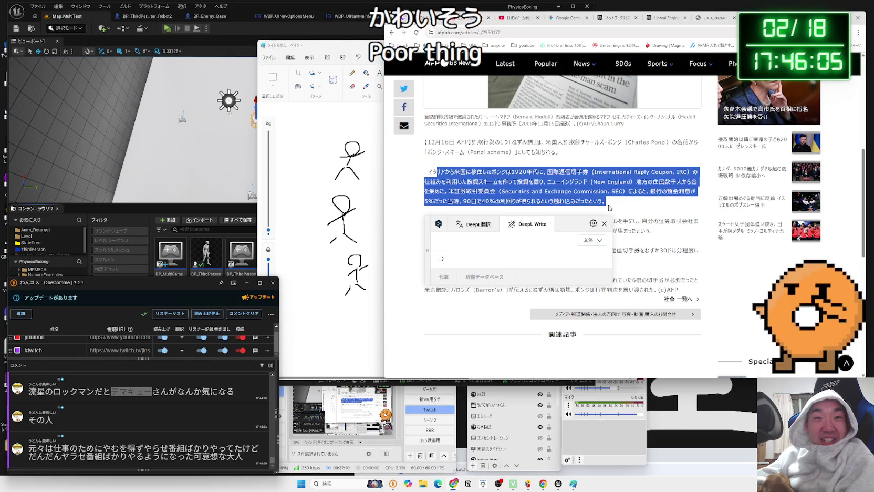
pyautogui.click(640, 215)
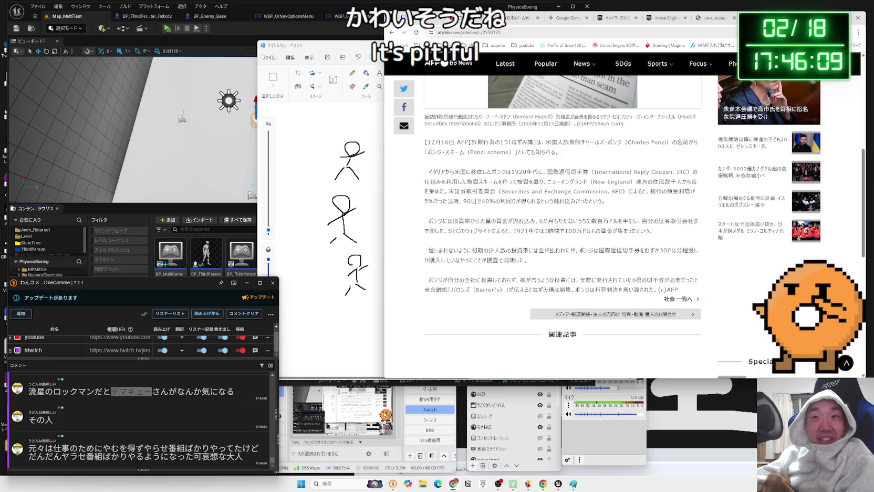
pyautogui.hotkey('ctrl', 'w')
pyautogui.hotkey('ctrl', 'w')
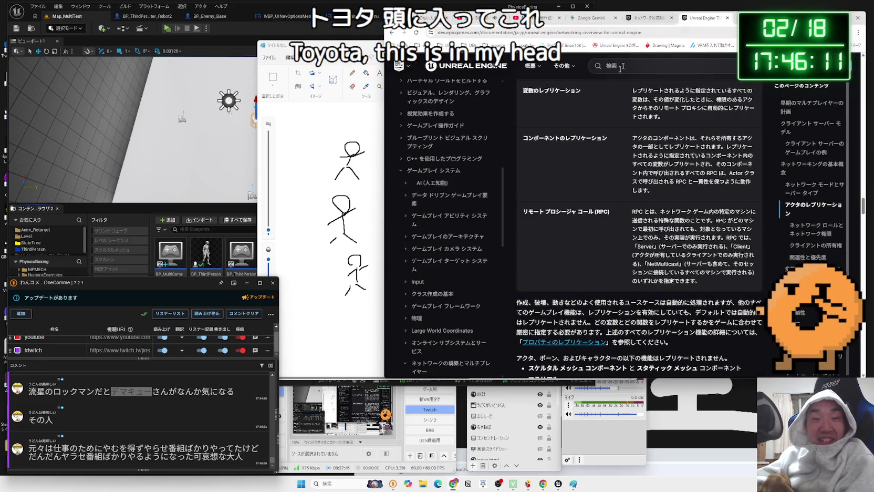
# Step: Close the Paint stick-figure drawing, discarding it with 保存しない
pyautogui.click(359, 80)
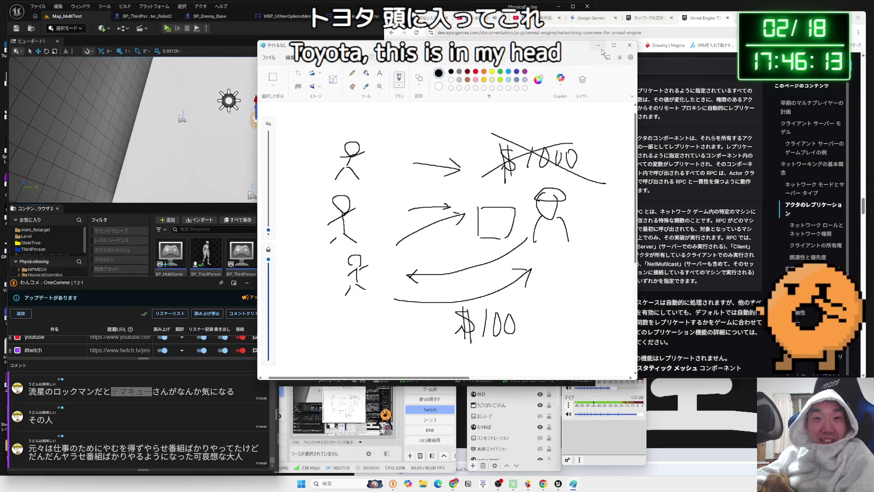
pyautogui.click(629, 45)
pyautogui.click(444, 229)
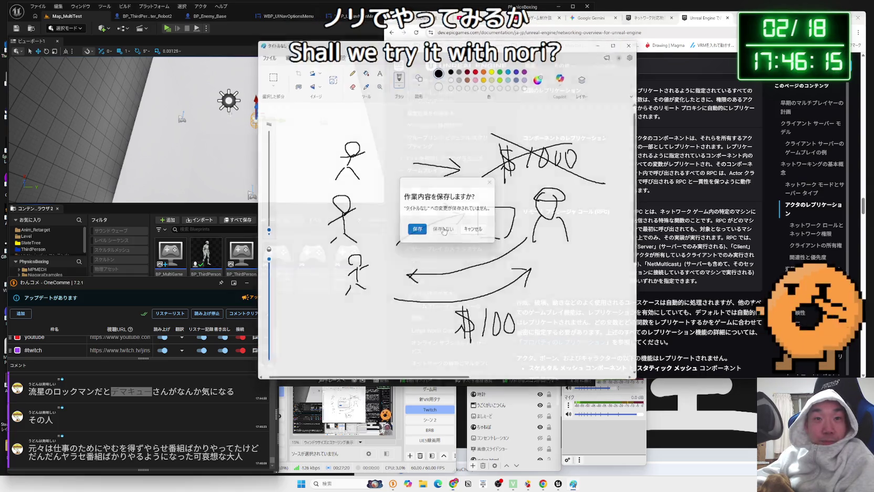
pyautogui.click(195, 444)
pyautogui.press('Zenkaku_Hankaku')
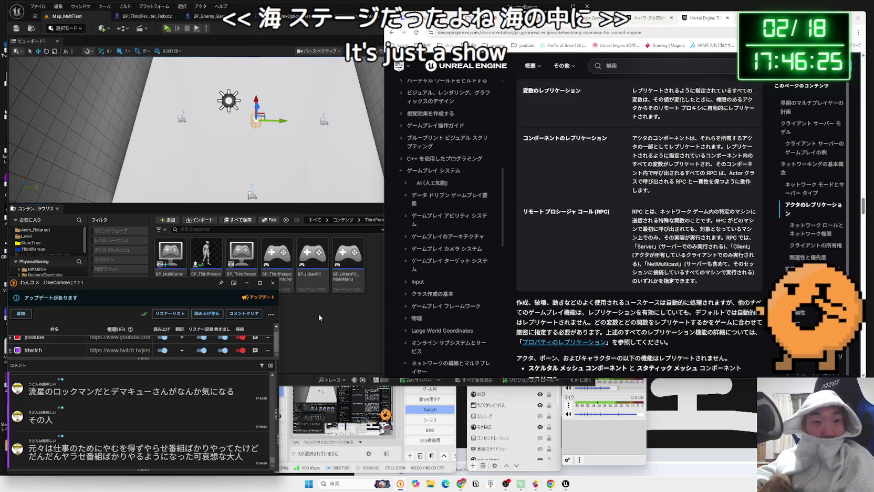
# Step: Run a server/client PIE test of the robots, stop it with Esc, and return to Map_MultiTest
pyautogui.click(318, 190)
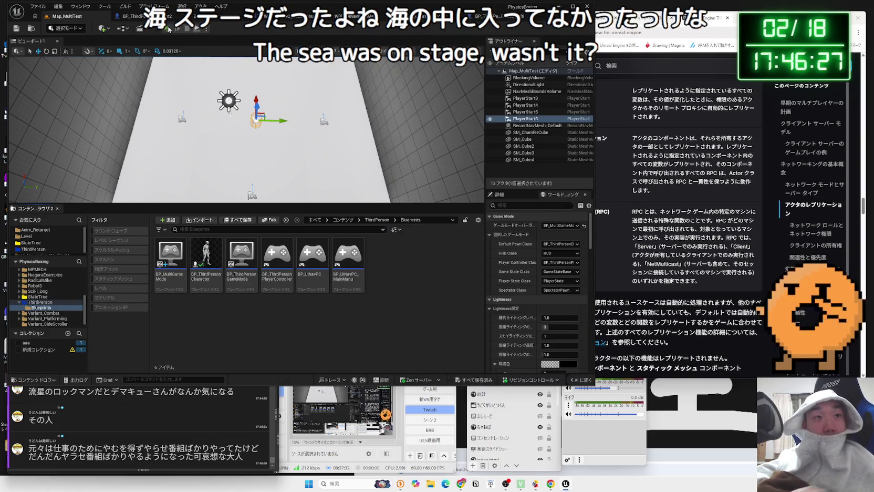
pyautogui.click(168, 28)
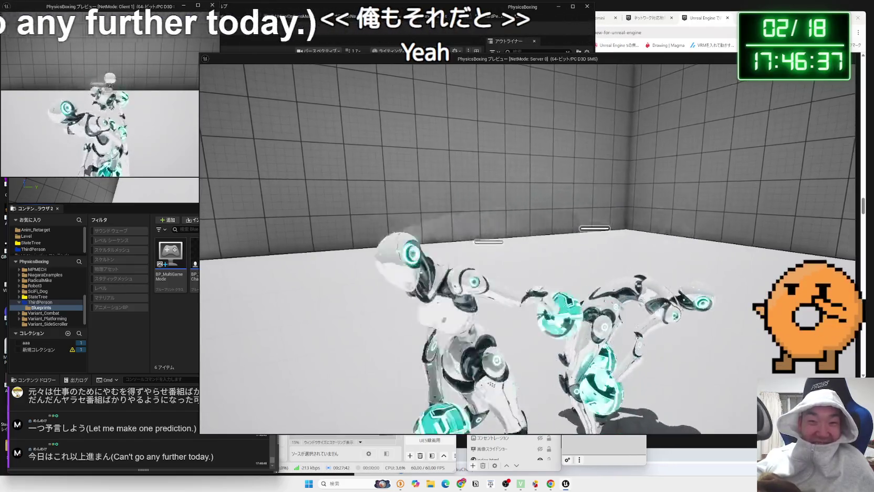
pyautogui.press('Escape')
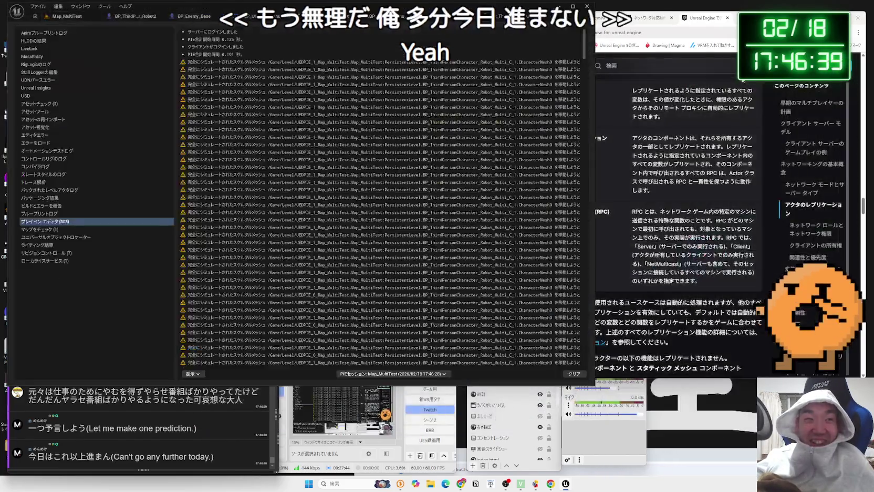
pyautogui.click(346, 17)
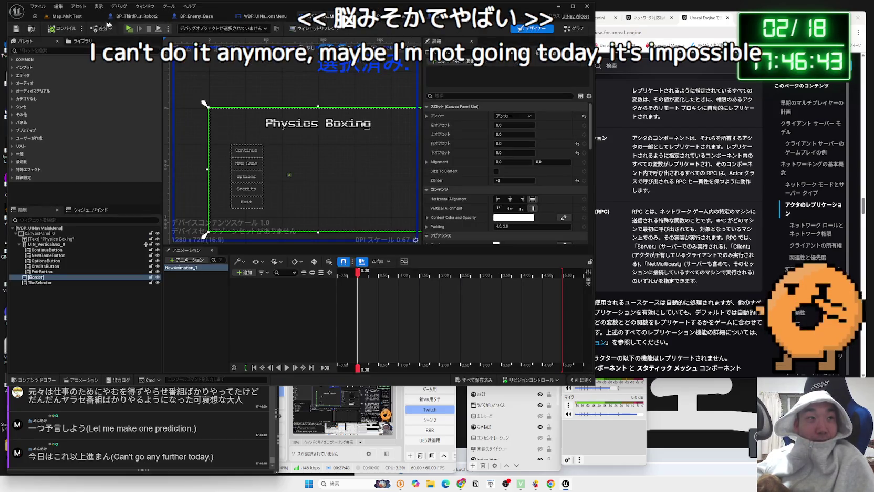
pyautogui.click(68, 16)
# Step: Bring the networking documentation forward and scroll to the component replication and RPC entries
pyautogui.moveTo(819, 15); pyautogui.dragTo(720, 14)
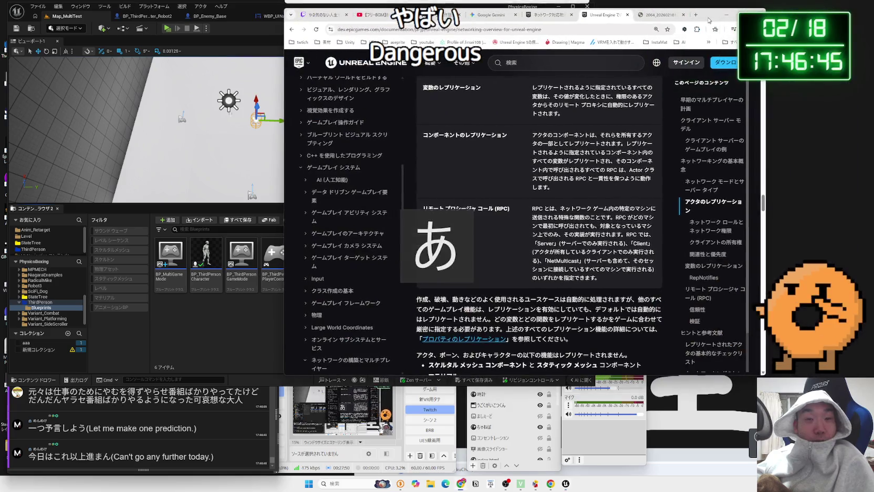
pyautogui.scroll(-3, 561, 209)
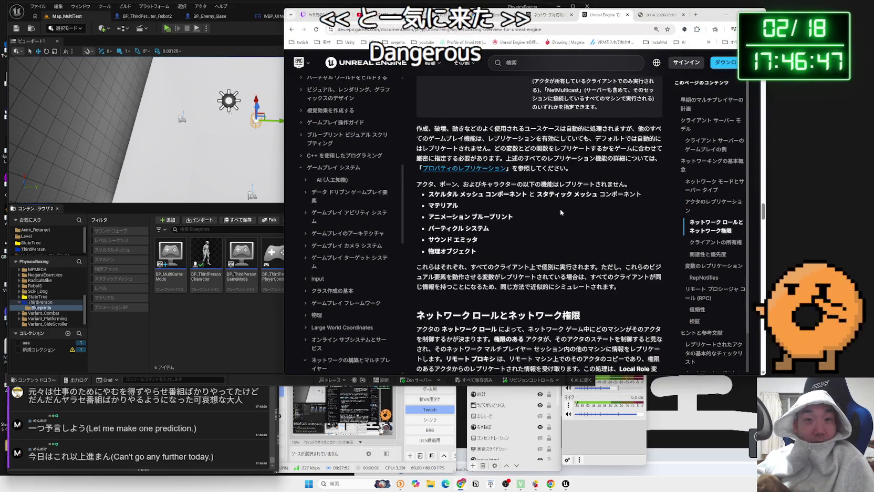
pyautogui.scroll(1, 560, 212)
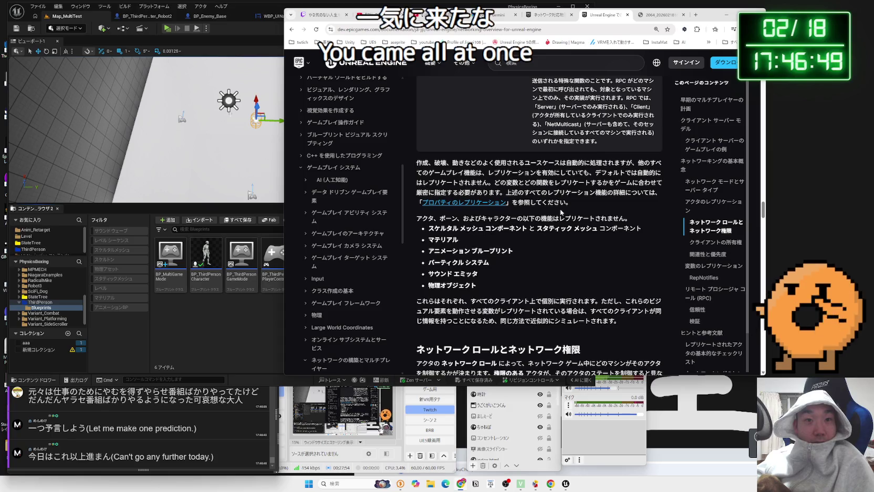
pyautogui.scroll(-2, 561, 212)
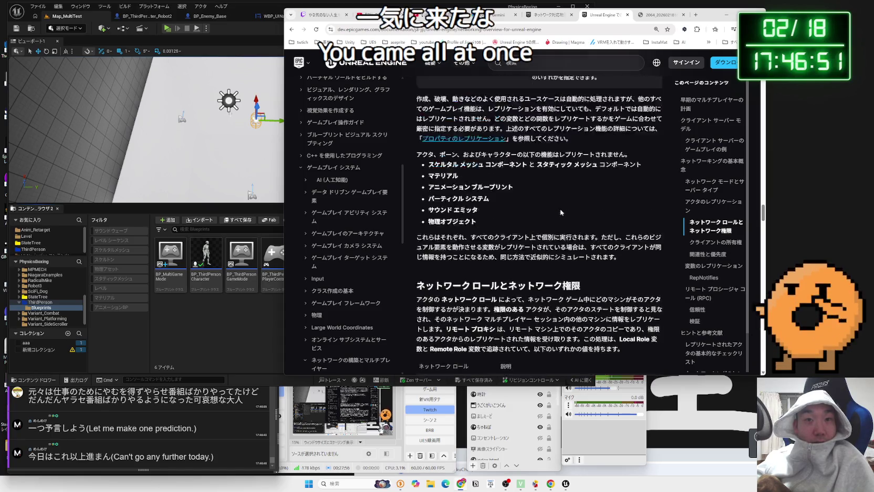
pyautogui.scroll(6, 562, 211)
pyautogui.scroll(-6, 562, 211)
pyautogui.scroll(1, 541, 184)
pyautogui.moveTo(539, 181)
pyautogui.mouseDown()
pyautogui.moveTo(651, 228)
pyautogui.moveTo(600, 244)
pyautogui.moveTo(604, 213)
pyautogui.moveTo(541, 180)
pyautogui.mouseUp()
pyautogui.click(533, 176)
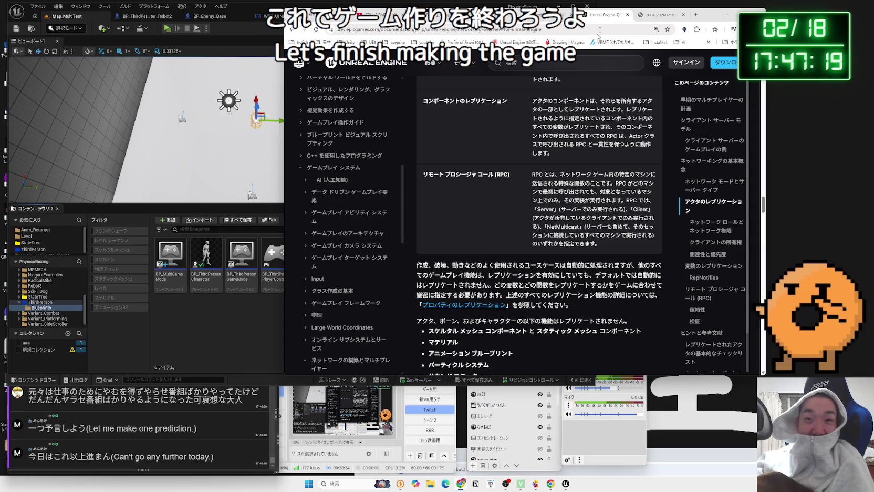
pyautogui.moveTo(677, 18); pyautogui.dragTo(652, 19)
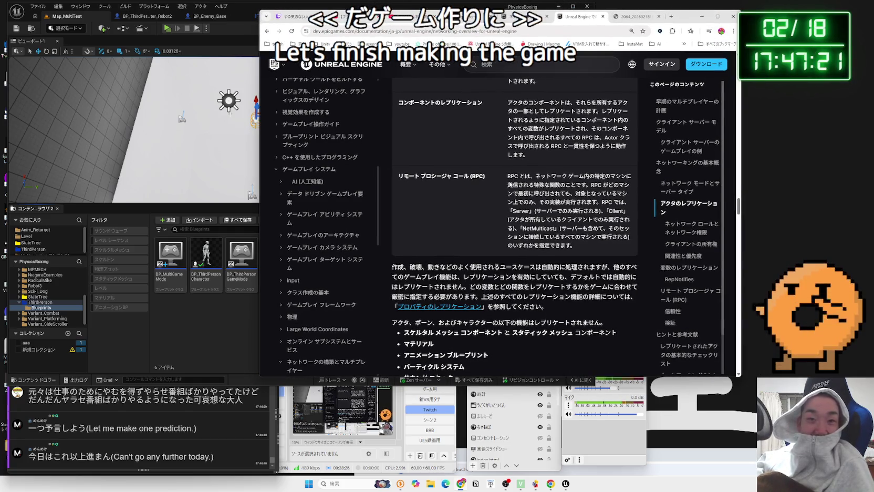
# Step: Read the RPC section: its definition, where RPCs run, and the Server, Client and NetMulticast types
pyautogui.scroll(1, 508, 179)
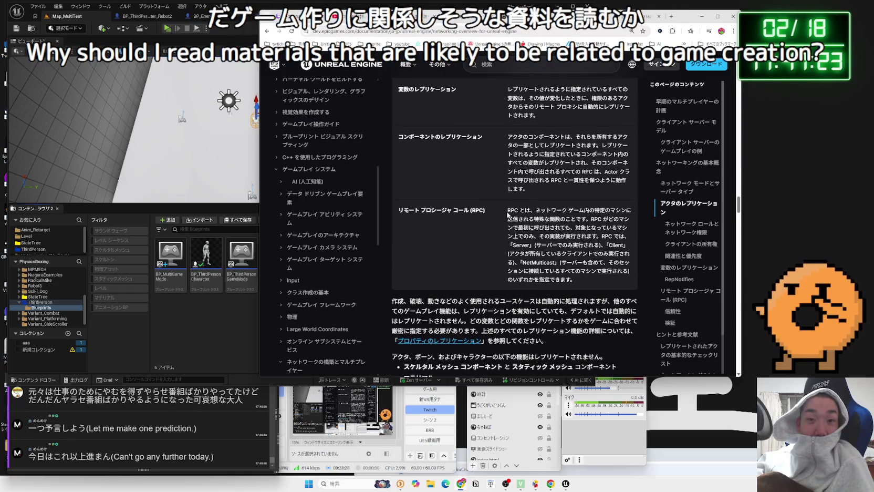
pyautogui.moveTo(508, 210); pyautogui.dragTo(562, 262)
pyautogui.click(576, 278)
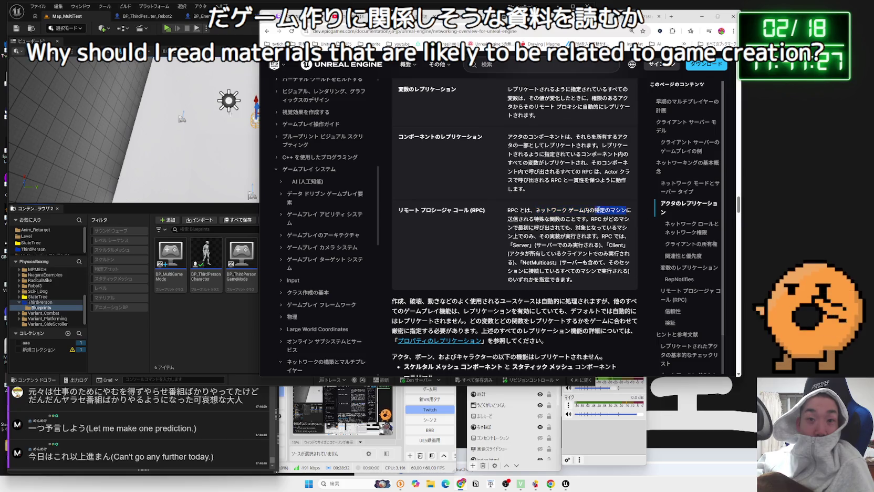
pyautogui.moveTo(627, 210); pyautogui.dragTo(517, 210)
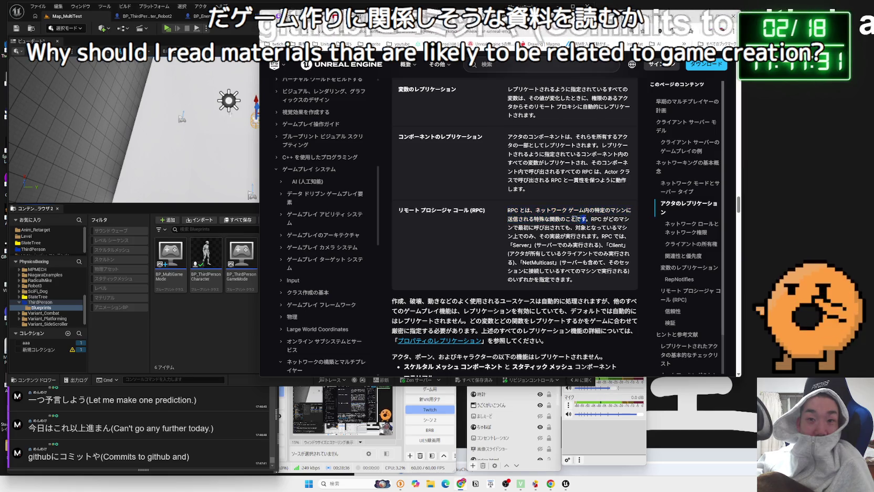
pyautogui.click(534, 212)
pyautogui.moveTo(584, 218)
pyautogui.mouseDown()
pyautogui.moveTo(542, 218)
pyautogui.moveTo(625, 210)
pyautogui.moveTo(622, 221)
pyautogui.mouseUp()
pyautogui.click(537, 217)
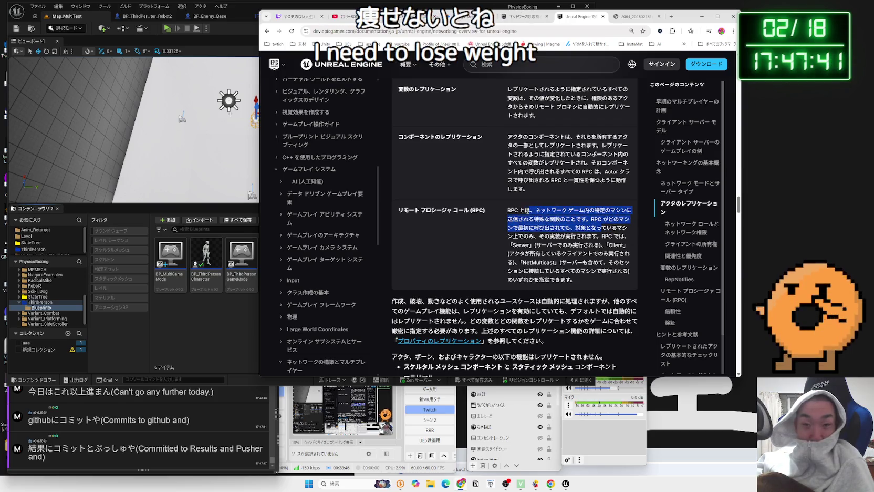
pyautogui.moveTo(606, 227); pyautogui.dragTo(526, 211)
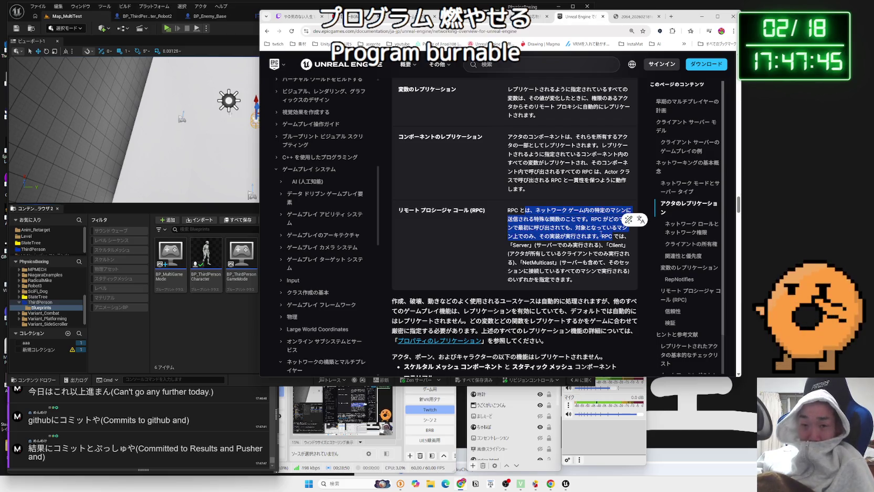
pyautogui.click(601, 234)
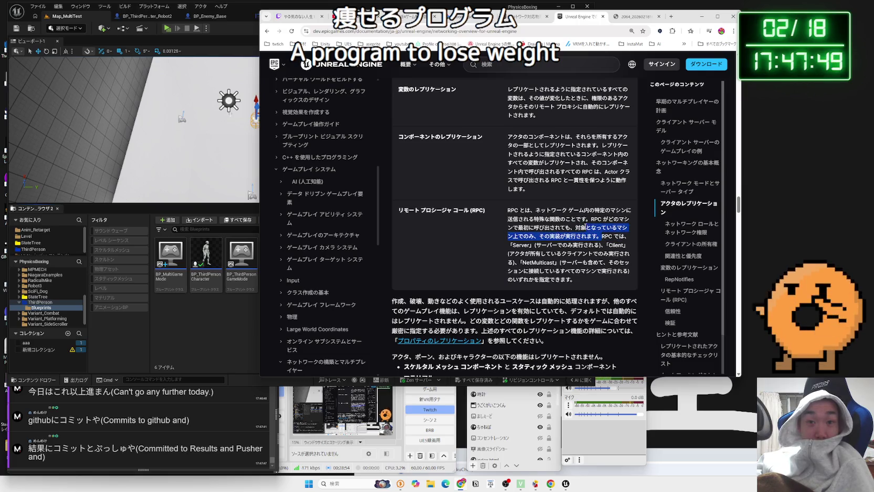
pyautogui.moveTo(592, 221)
pyautogui.mouseDown()
pyautogui.moveTo(557, 228)
pyautogui.moveTo(622, 231)
pyautogui.moveTo(560, 231)
pyautogui.moveTo(599, 236)
pyautogui.moveTo(558, 245)
pyautogui.moveTo(630, 247)
pyautogui.mouseUp()
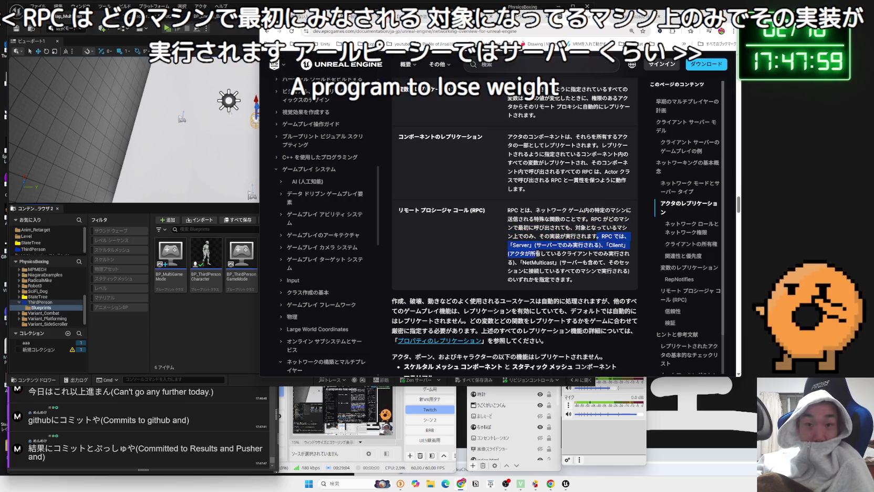
pyautogui.click(531, 254)
pyautogui.moveTo(508, 255); pyautogui.dragTo(536, 254)
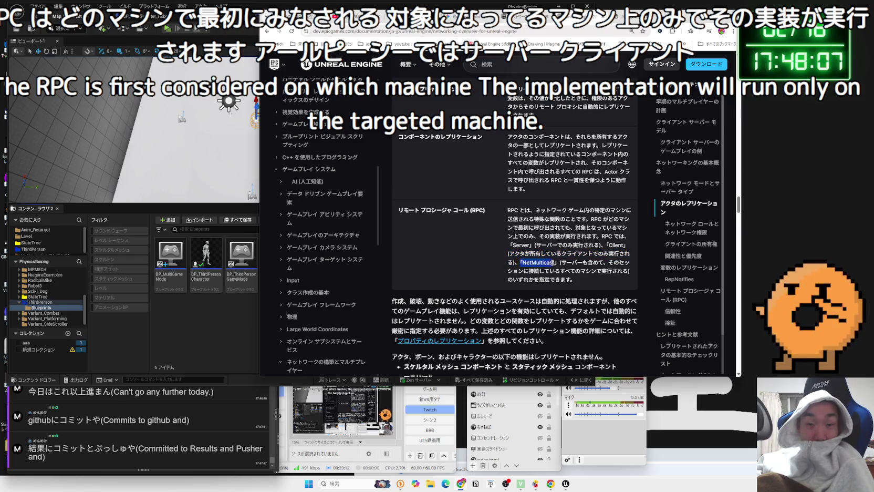
pyautogui.moveTo(560, 262)
pyautogui.mouseDown()
pyautogui.moveTo(633, 265)
pyautogui.moveTo(525, 243)
pyautogui.moveTo(510, 223)
pyautogui.mouseUp()
pyautogui.click(403, 208)
# Step: Read the default-replication paragraph, then follow the 「プロパティのレプリケーション」 link
pyautogui.scroll(-2, 403, 208)
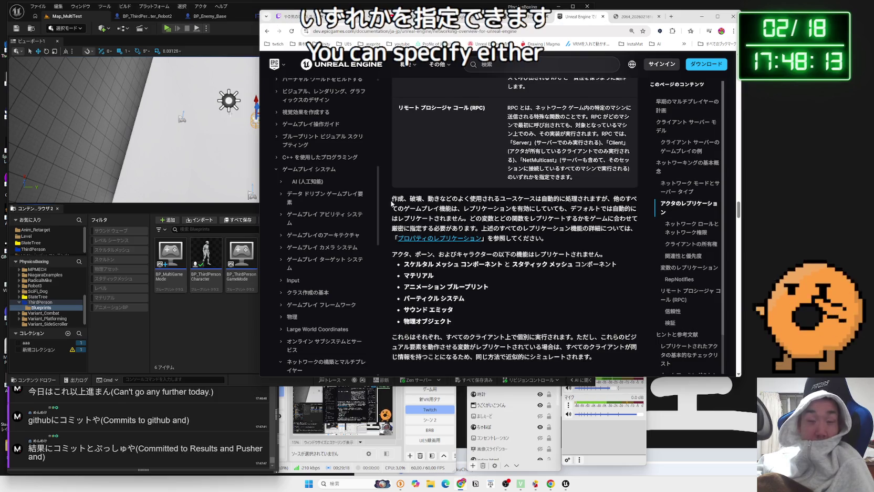
pyautogui.moveTo(421, 200)
pyautogui.mouseDown()
pyautogui.moveTo(609, 200)
pyautogui.moveTo(457, 209)
pyautogui.mouseUp()
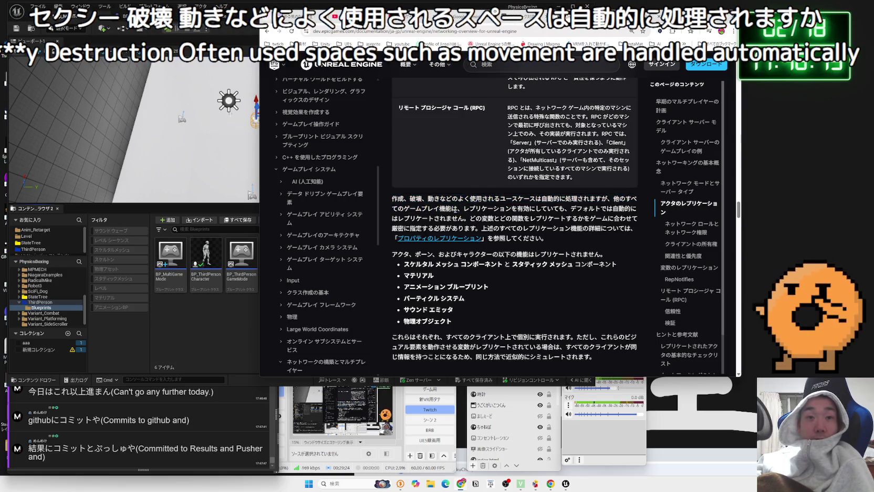
pyautogui.click(394, 205)
pyautogui.moveTo(394, 204); pyautogui.dragTo(599, 208)
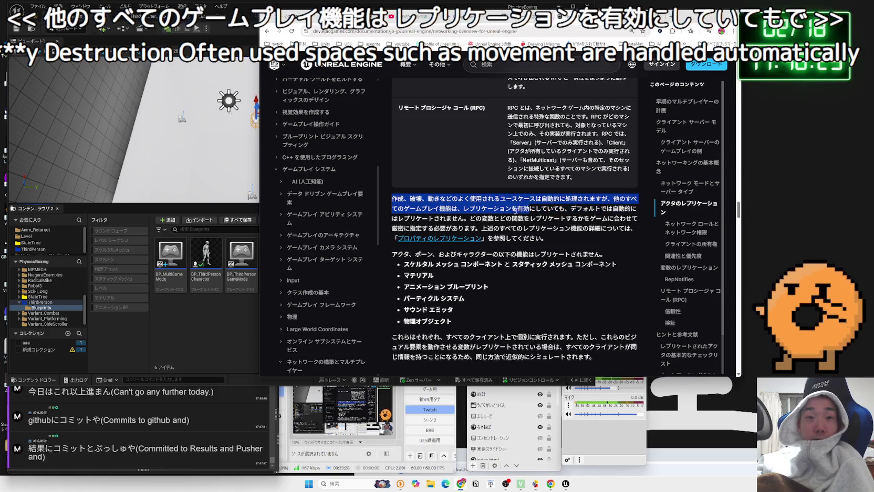
pyautogui.click(467, 216)
pyautogui.click(411, 205)
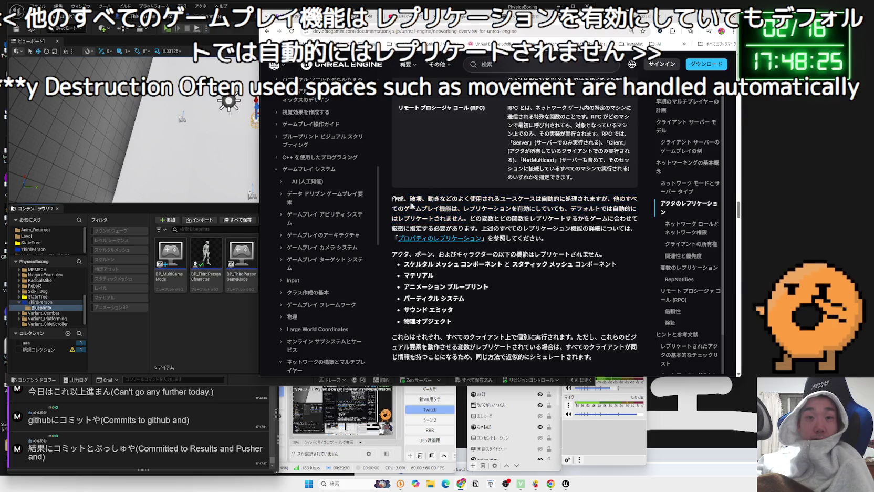
pyautogui.moveTo(474, 218)
pyautogui.mouseDown()
pyautogui.moveTo(638, 218)
pyautogui.moveTo(480, 230)
pyautogui.moveTo(610, 232)
pyautogui.moveTo(590, 239)
pyautogui.mouseUp()
pyautogui.click(590, 238)
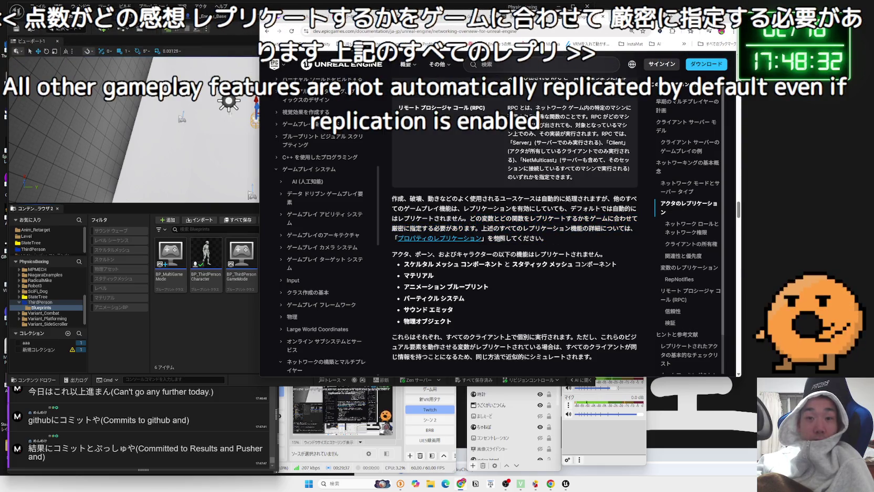
pyautogui.click(439, 238)
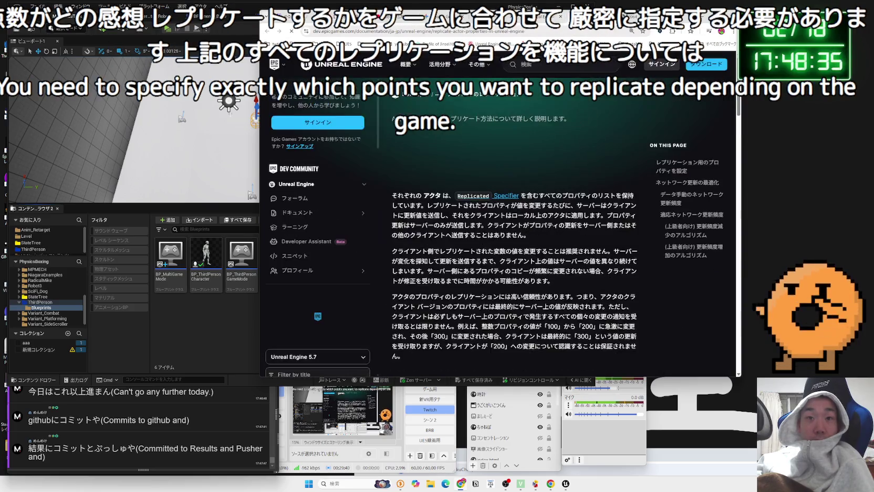
pyautogui.scroll(-10, 491, 178)
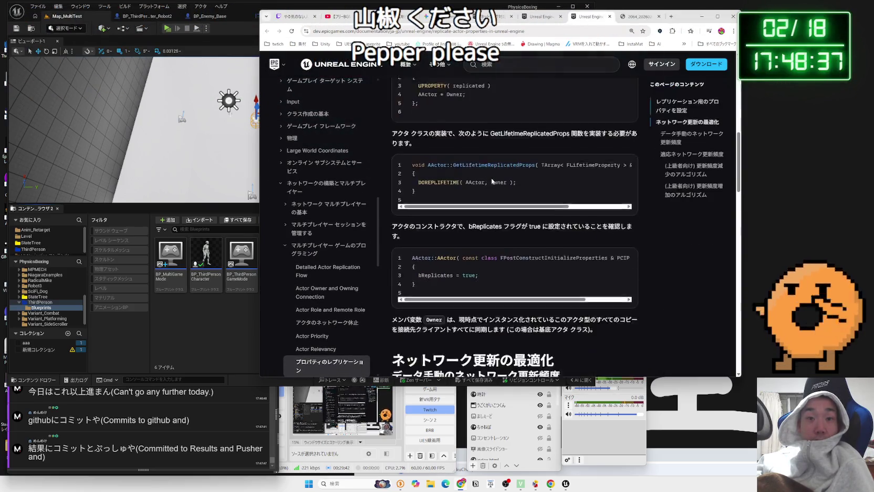
pyautogui.scroll(-10, 492, 180)
pyautogui.scroll(5, 491, 181)
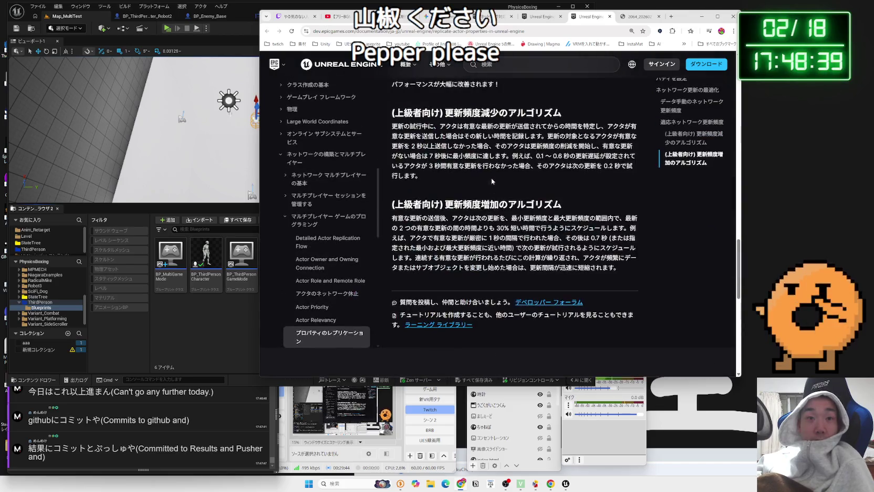
pyautogui.scroll(5, 491, 178)
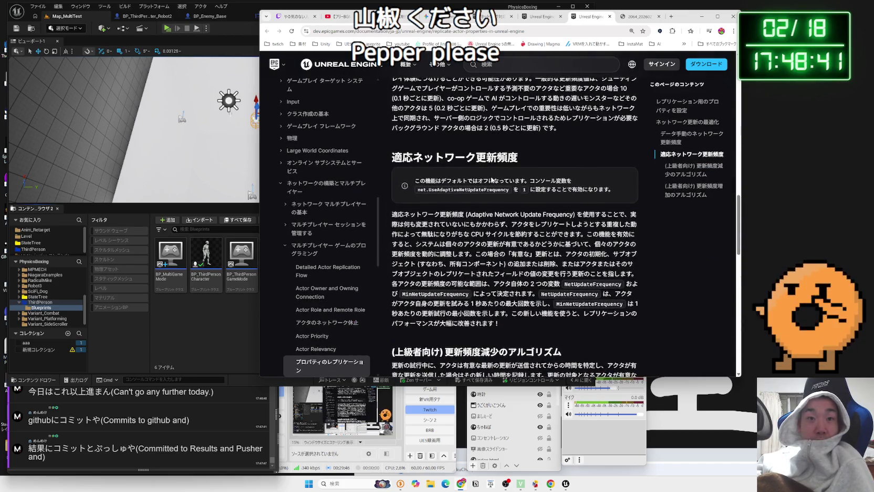
pyautogui.scroll(4, 491, 179)
pyautogui.scroll(8, 492, 180)
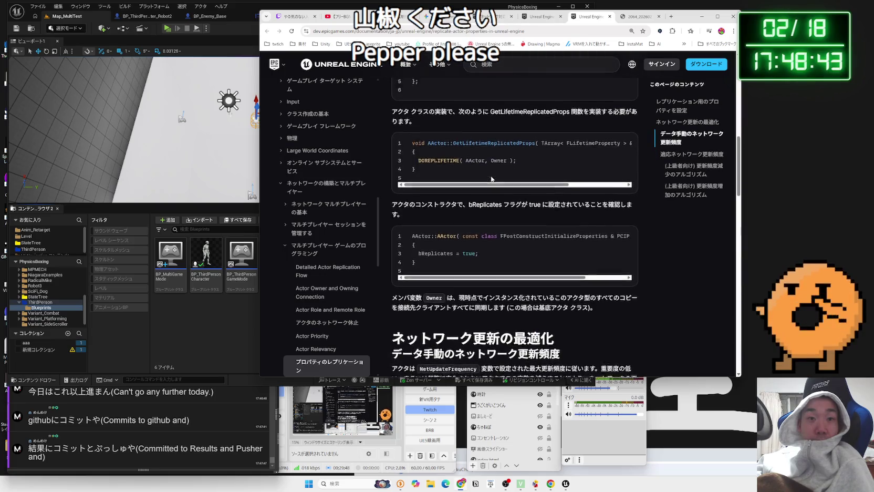
pyautogui.scroll(3, 491, 179)
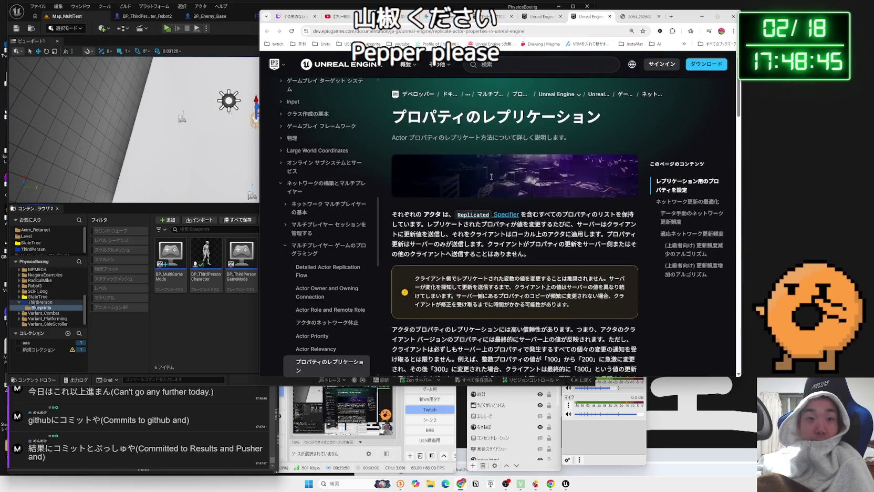
pyautogui.scroll(-2, 491, 177)
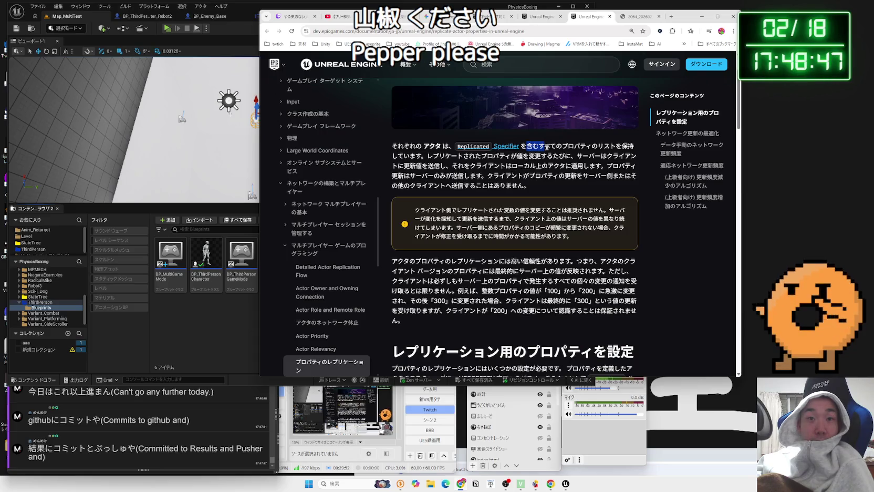
pyautogui.moveTo(578, 146); pyautogui.dragTo(577, 156)
pyautogui.moveTo(392, 146)
pyautogui.mouseDown()
pyautogui.moveTo(574, 156)
pyautogui.moveTo(570, 166)
pyautogui.mouseUp()
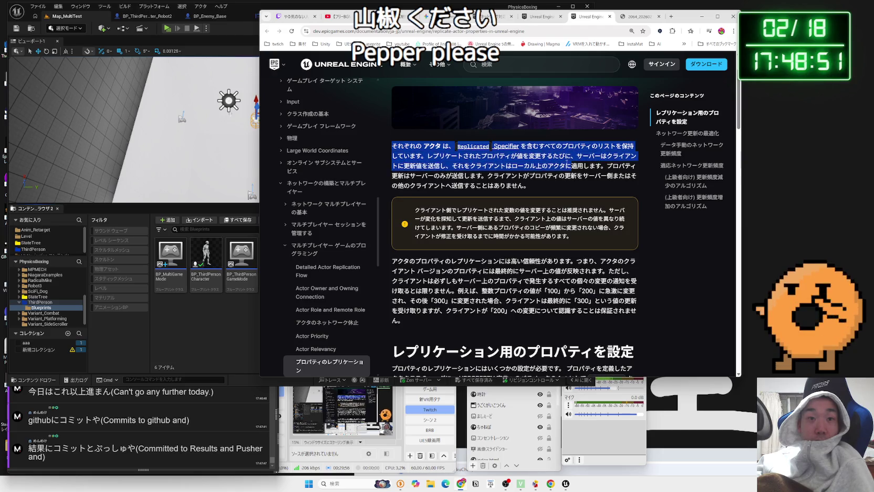
pyautogui.click(438, 154)
pyautogui.moveTo(438, 153); pyautogui.dragTo(531, 186)
pyautogui.click(531, 186)
pyautogui.scroll(-1, 531, 186)
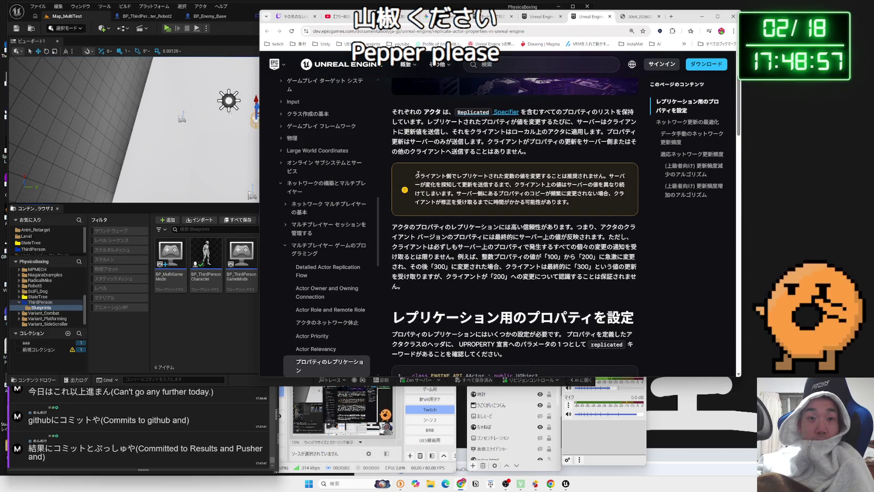
pyautogui.moveTo(438, 176); pyautogui.dragTo(608, 177)
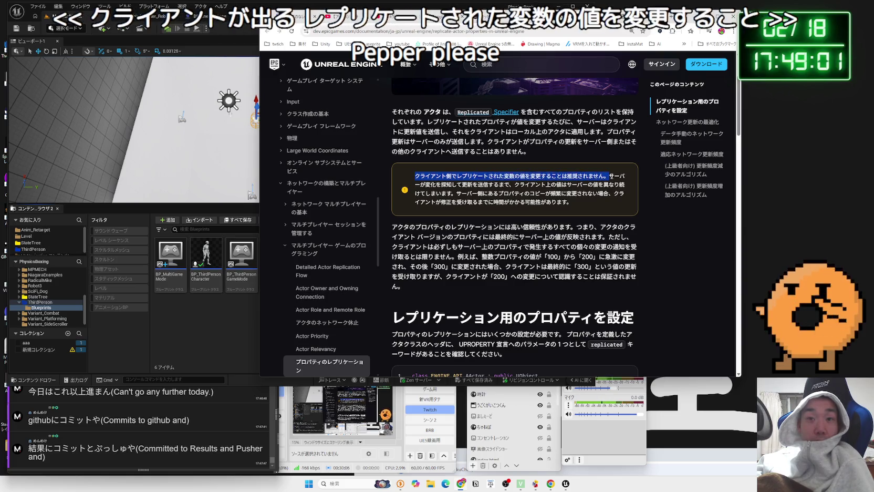
pyautogui.click(608, 176)
pyautogui.moveTo(453, 184); pyautogui.dragTo(627, 187)
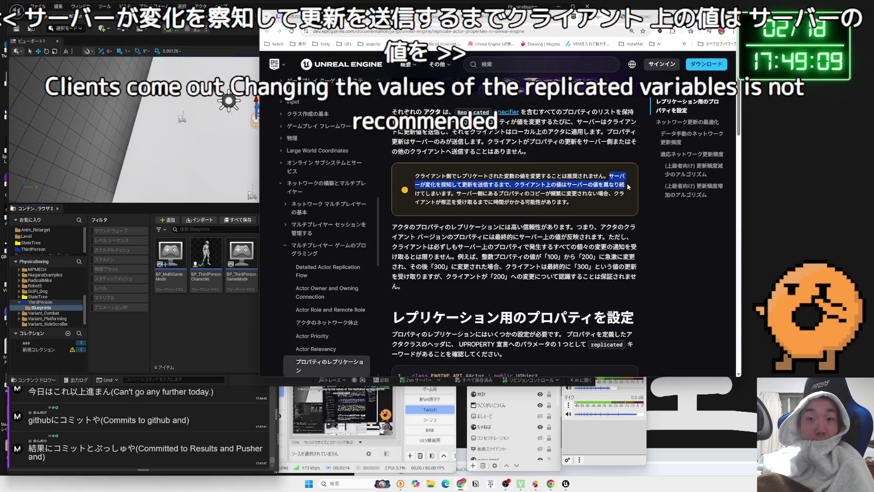
pyautogui.click(464, 192)
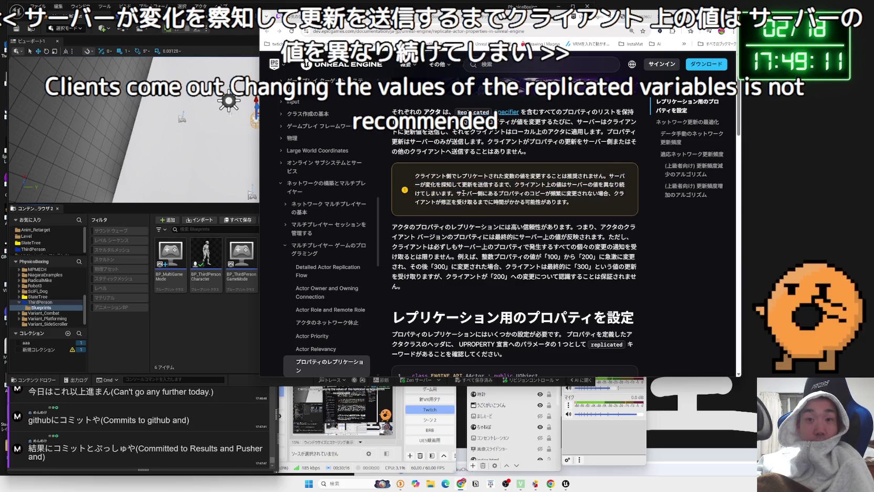
pyautogui.moveTo(455, 192); pyautogui.dragTo(437, 189)
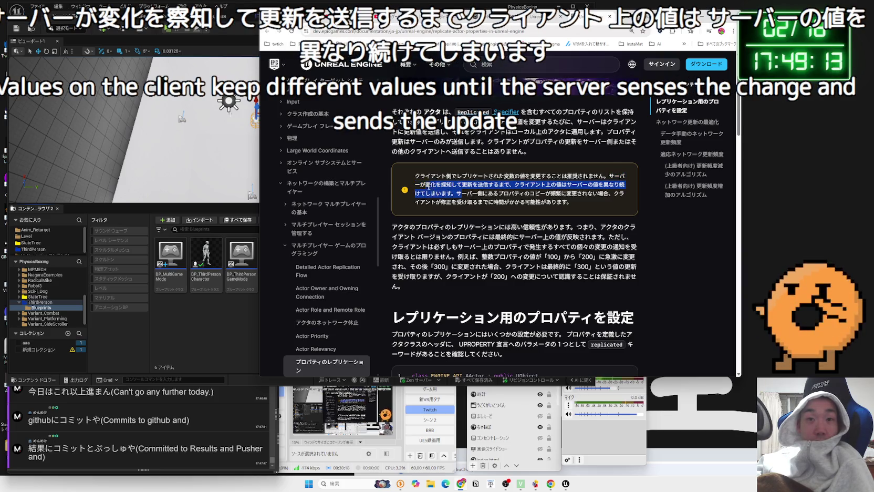
pyautogui.click(457, 193)
pyautogui.moveTo(456, 192); pyautogui.dragTo(438, 189)
pyautogui.click(458, 192)
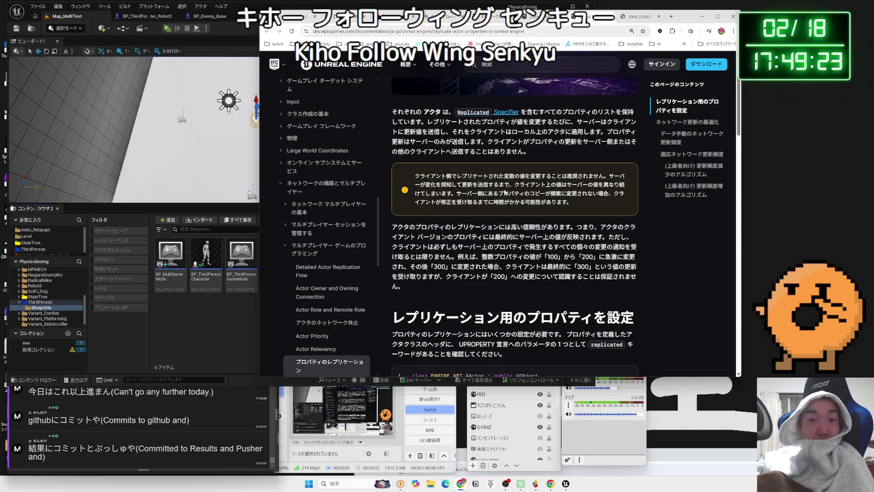
pyautogui.click(607, 185)
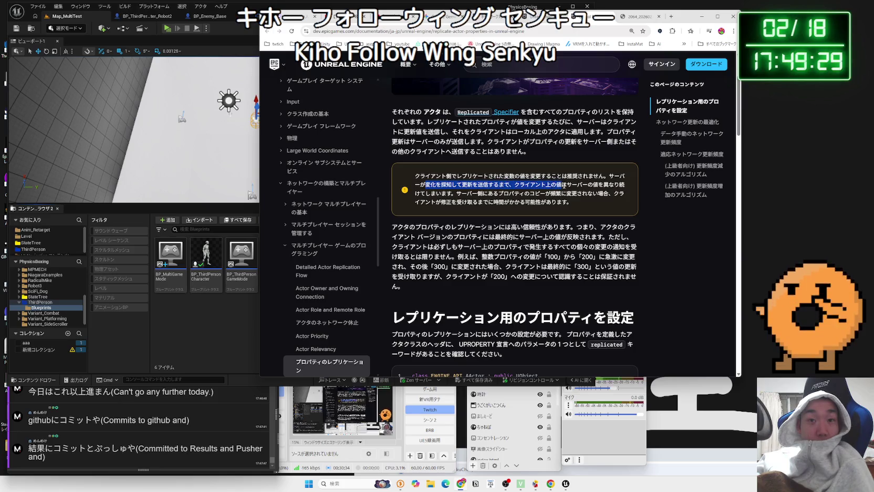
pyautogui.moveTo(624, 184); pyautogui.dragTo(524, 185)
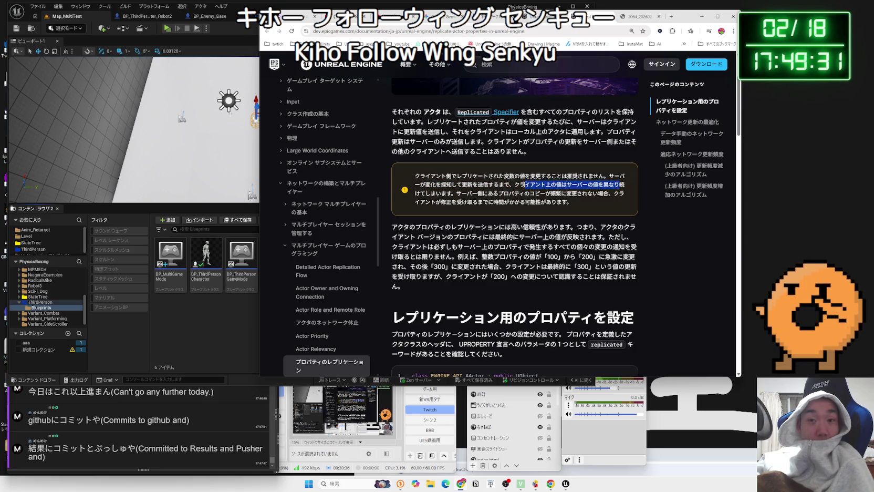
pyautogui.moveTo(436, 184); pyautogui.dragTo(425, 185)
pyautogui.moveTo(625, 185); pyautogui.dragTo(476, 193)
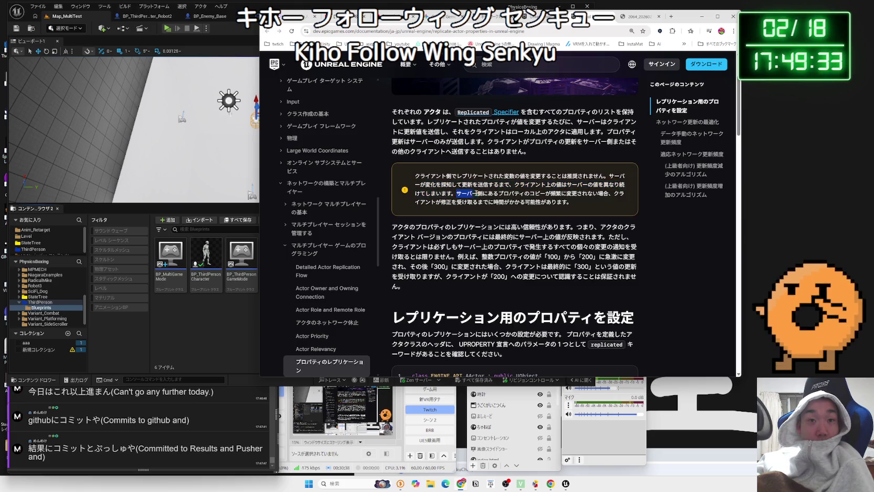
pyautogui.click(609, 194)
pyautogui.click(460, 194)
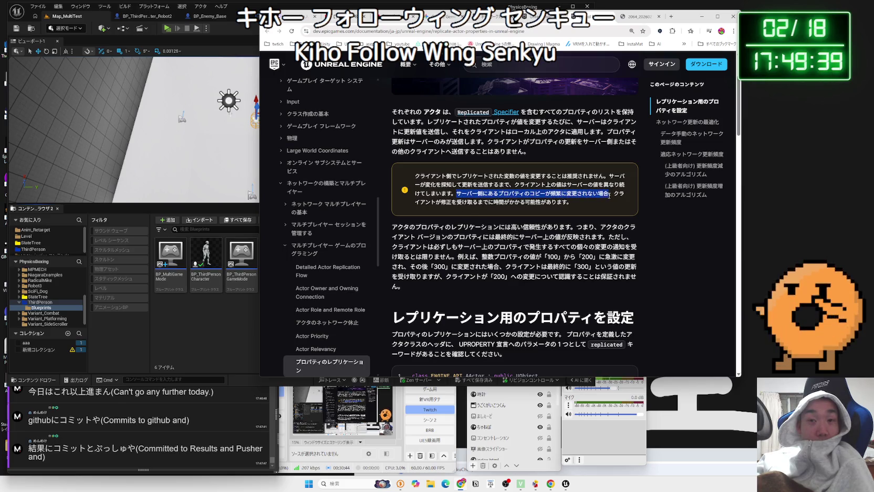
pyautogui.moveTo(571, 202); pyautogui.dragTo(499, 193)
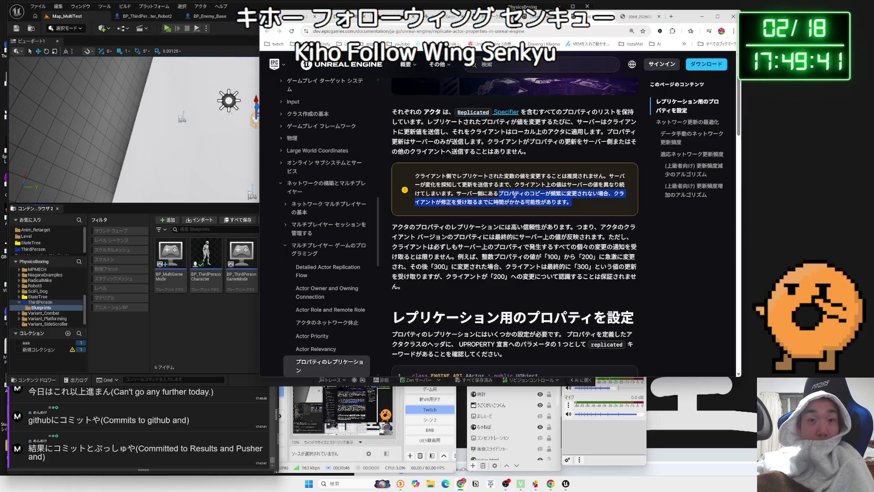
pyautogui.click(464, 195)
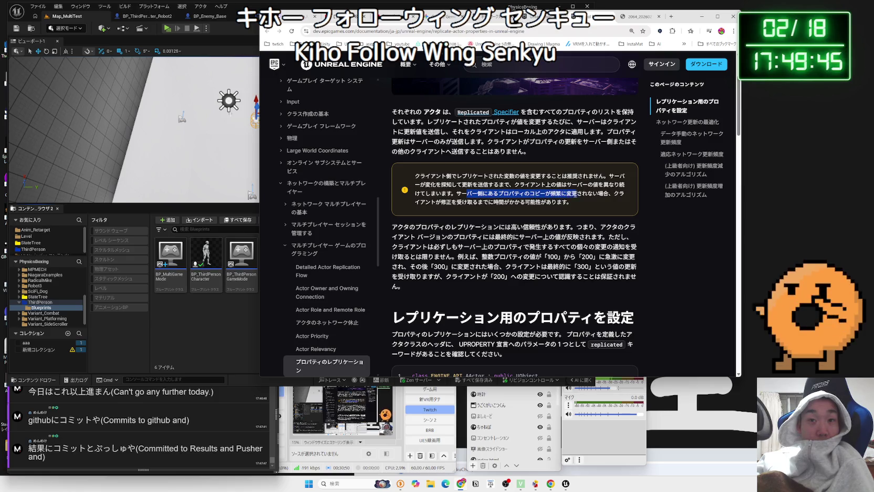
pyautogui.click(609, 195)
pyautogui.moveTo(465, 193); pyautogui.dragTo(502, 194)
pyautogui.moveTo(561, 194)
pyautogui.mouseDown()
pyautogui.moveTo(610, 195)
pyautogui.moveTo(597, 201)
pyautogui.mouseUp()
pyautogui.click(597, 201)
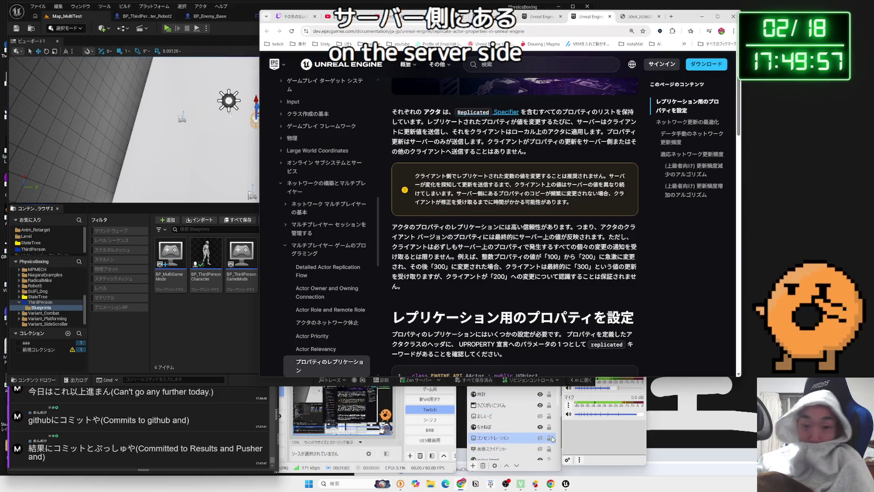
# Step: Launch Paint and sketch a サーバー box above クライアント1 and クライアント2 boxes
pyautogui.press('super')
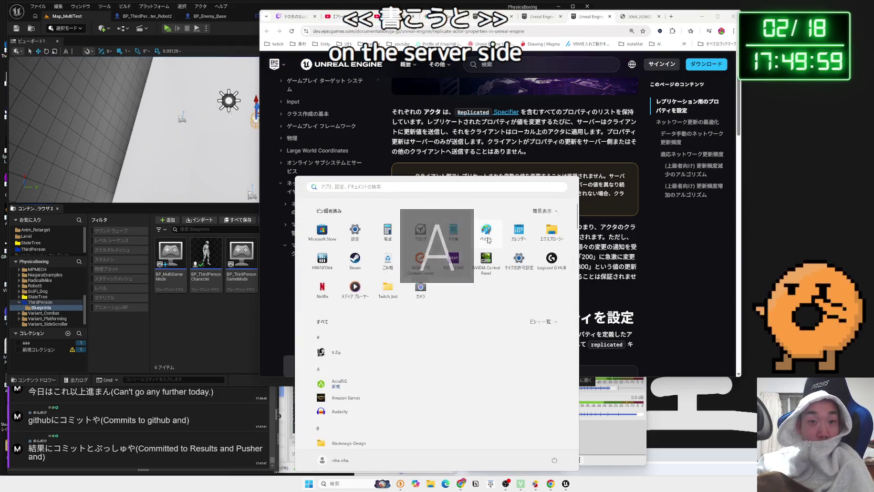
pyautogui.click(486, 239)
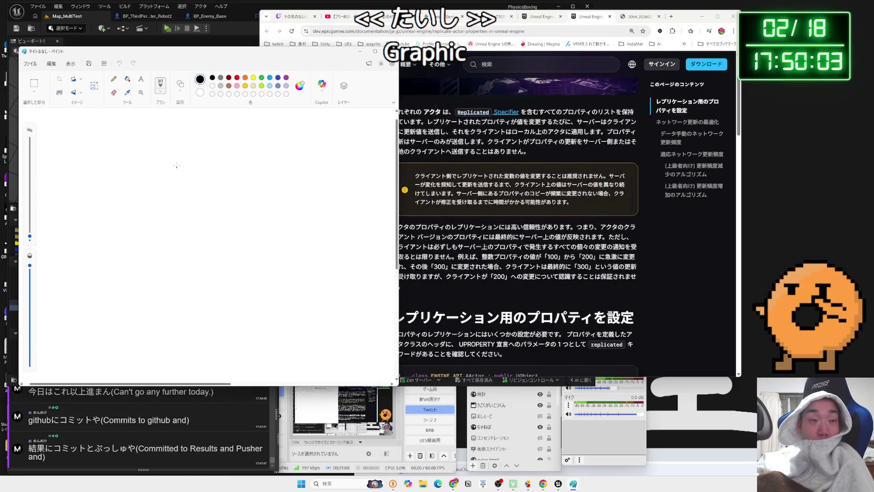
pyautogui.moveTo(145, 137); pyautogui.dragTo(148, 217)
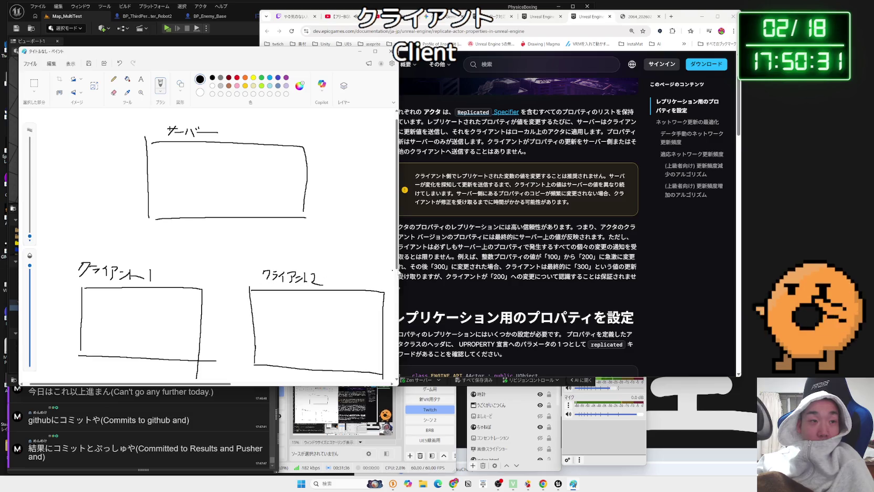
pyautogui.click(441, 199)
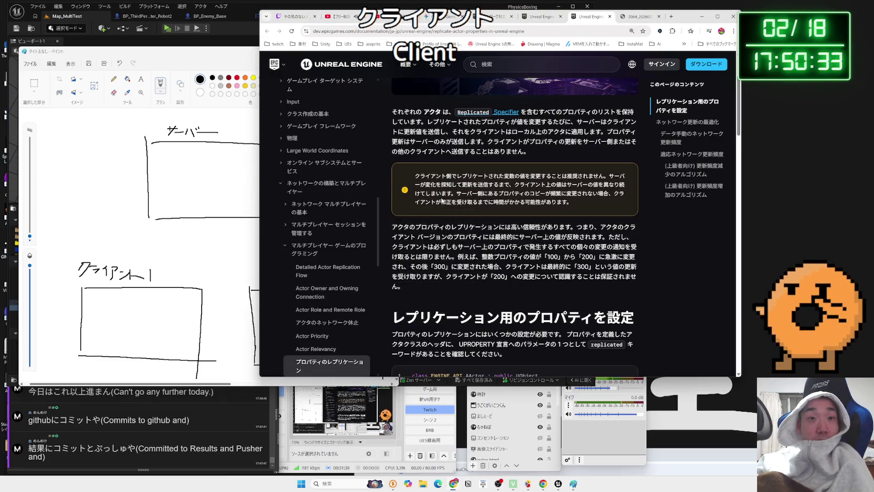
pyautogui.scroll(1, 444, 199)
# Step: Reread the replication paragraph, then switch to the YouTube multiplayer tutorial tab
pyautogui.scroll(1, 446, 198)
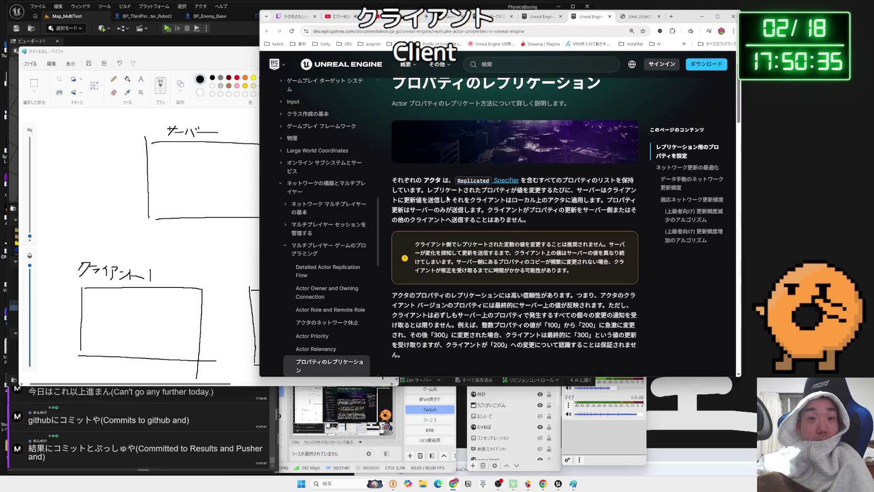
pyautogui.moveTo(519, 193); pyautogui.dragTo(580, 192)
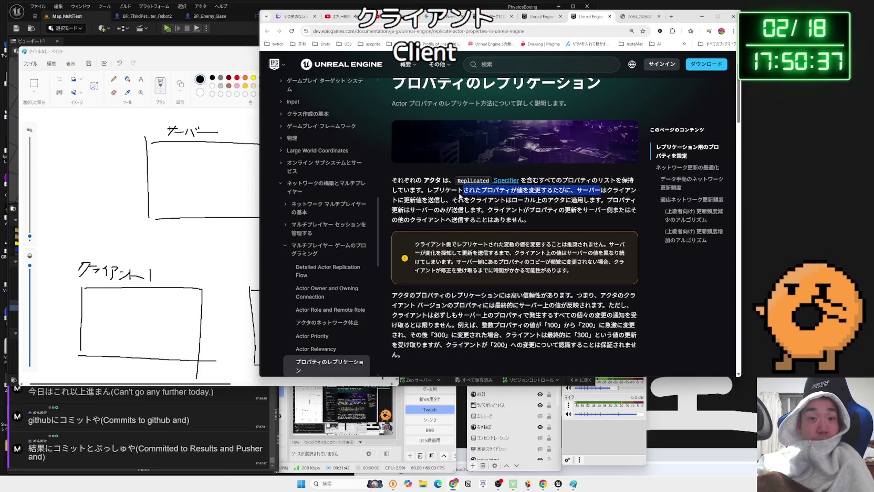
pyautogui.moveTo(439, 190); pyautogui.dragTo(492, 193)
pyautogui.moveTo(426, 190)
pyautogui.mouseDown()
pyautogui.moveTo(601, 190)
pyautogui.moveTo(470, 200)
pyautogui.moveTo(525, 220)
pyautogui.mouseUp()
pyautogui.click(517, 206)
pyautogui.click(398, 17)
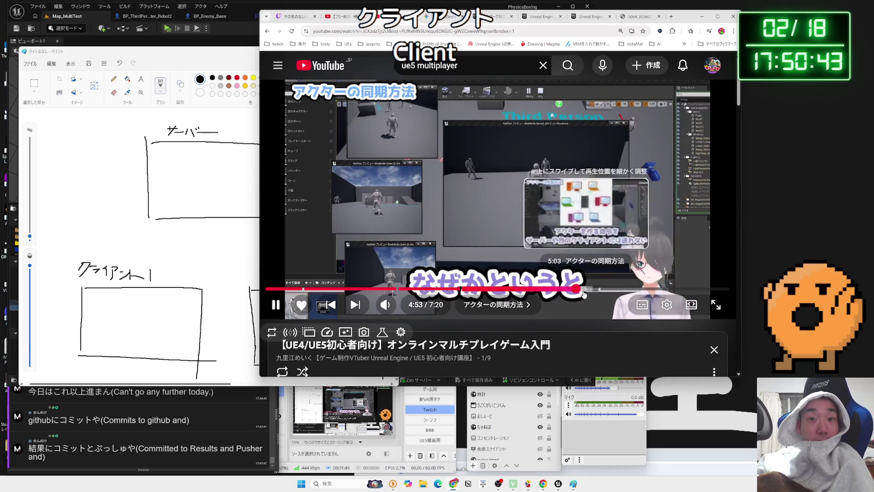
# Step: Scrub the tutorial from about 4:08 forward to 5:36, the クライアントでも弾を撃てるようにする chapter
pyautogui.moveTo(575, 288)
pyautogui.mouseDown()
pyautogui.moveTo(444, 289)
pyautogui.moveTo(496, 289)
pyautogui.moveTo(485, 288)
pyautogui.mouseUp()
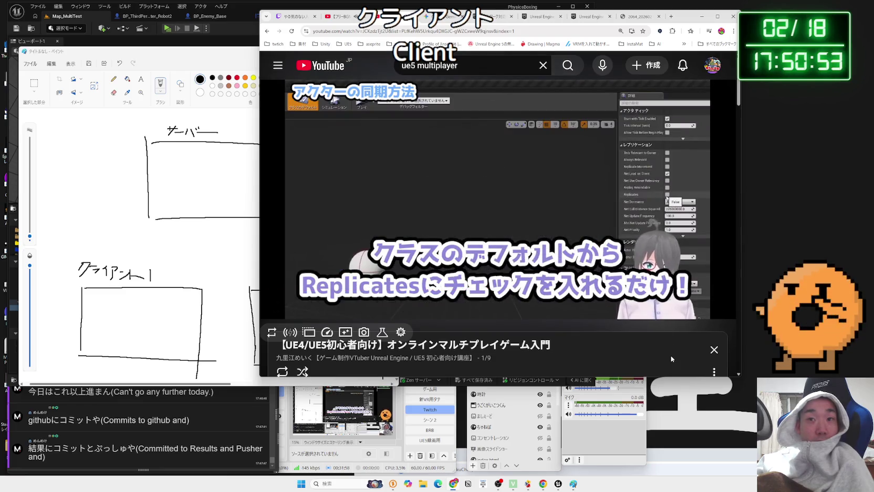
pyautogui.press('l')
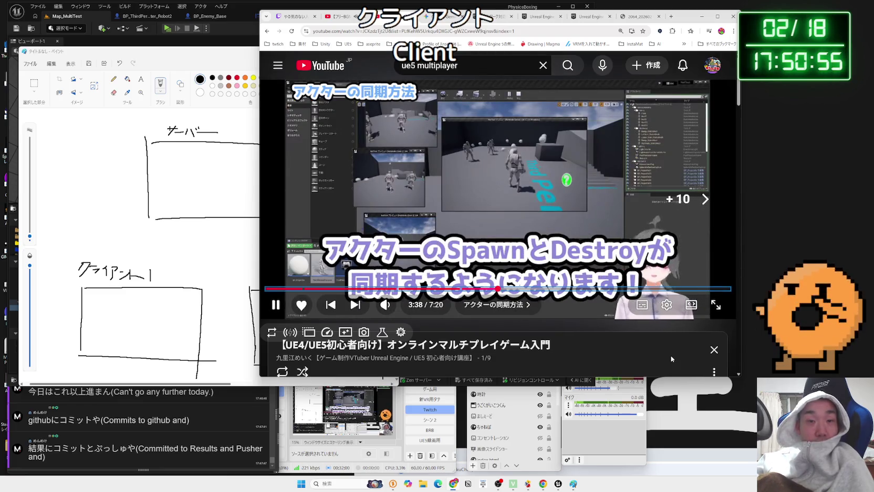
pyautogui.press('Right')
pyautogui.press('Right')
pyautogui.press('Right')
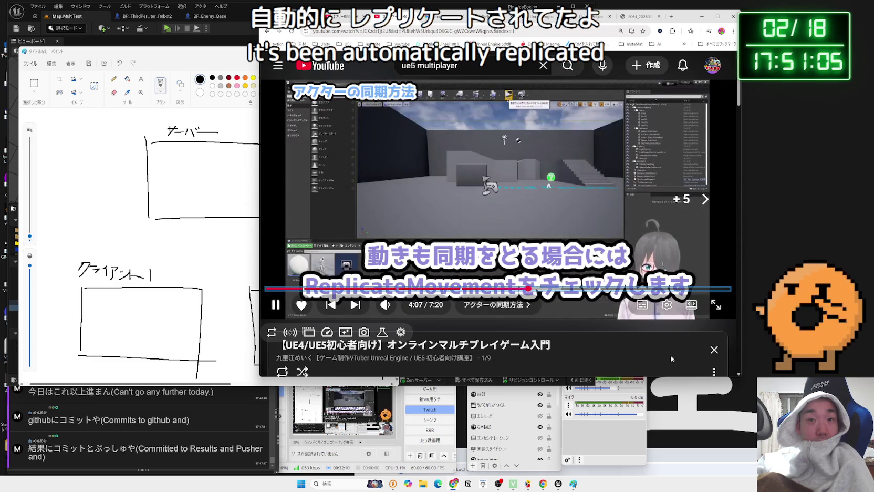
pyautogui.press('Right')
pyautogui.press('Right')
pyautogui.press('Right')
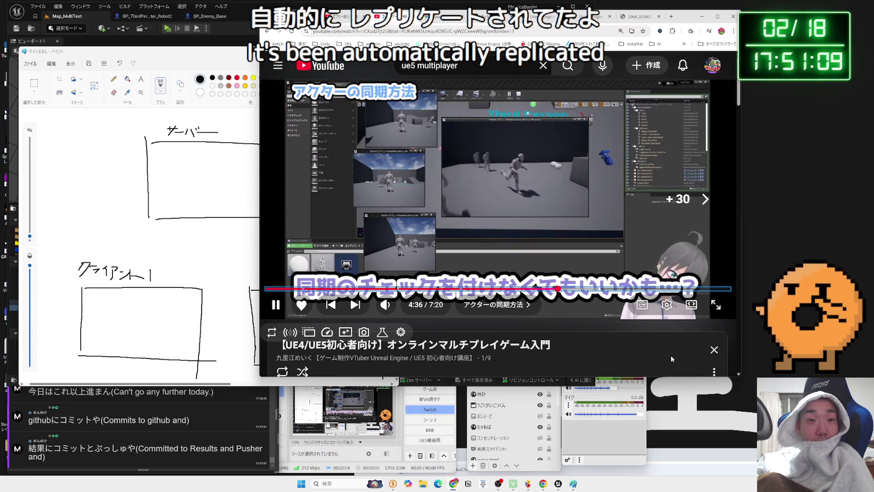
pyautogui.press('Left')
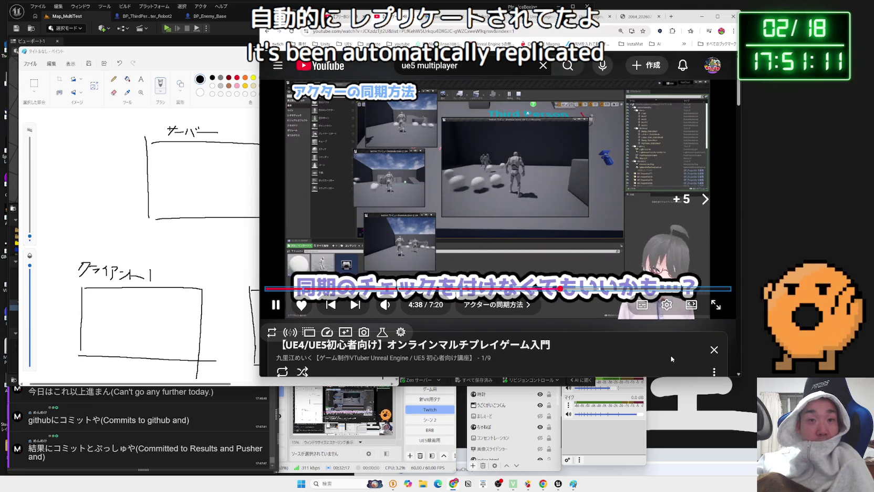
pyautogui.press('Right')
pyautogui.press('Right')
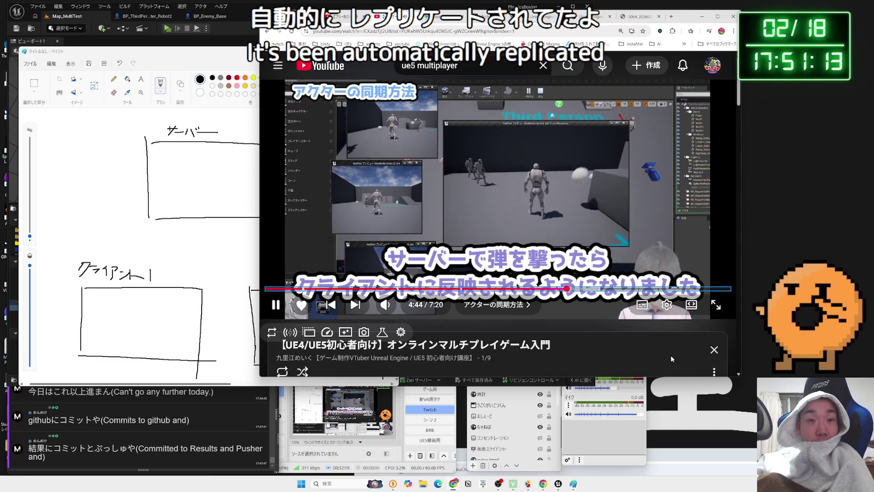
pyautogui.press('Right')
pyautogui.press('Right')
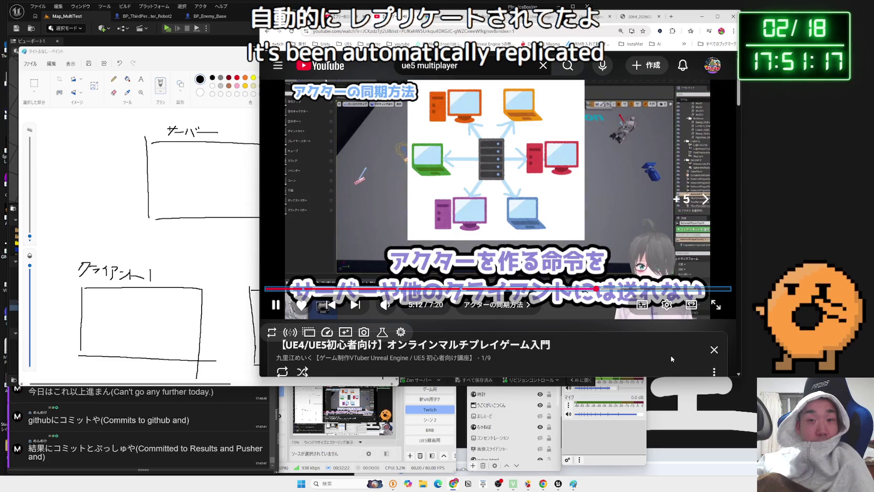
pyautogui.press('Right')
pyautogui.press('Right')
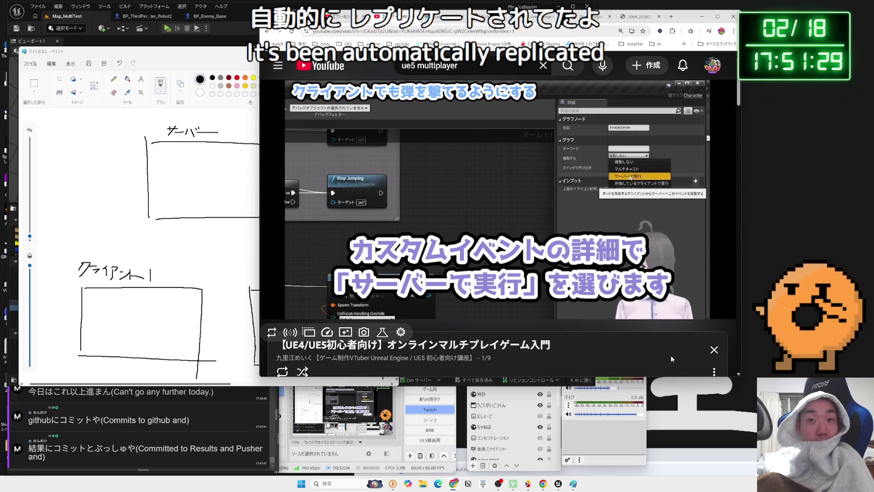
pyautogui.press('Right')
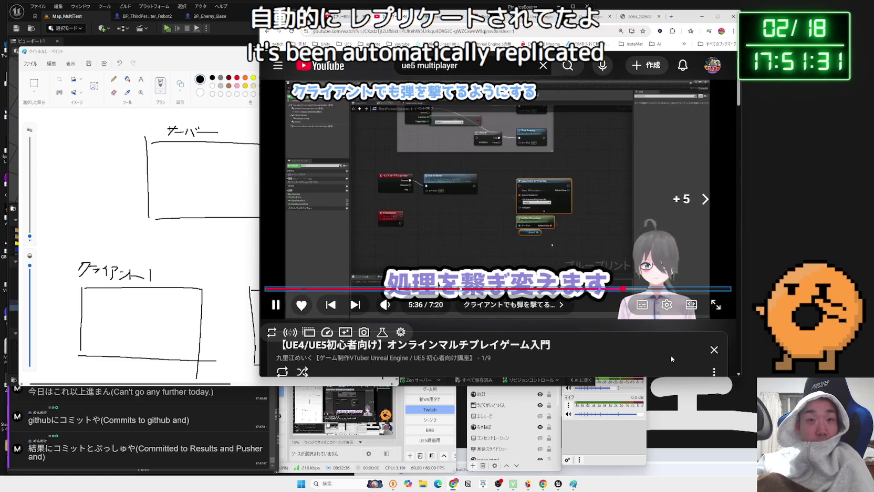
# Step: Pause the tutorial and return to the Map_MultiTest level in the Unreal editor
pyautogui.click(398, 132)
pyautogui.click(68, 16)
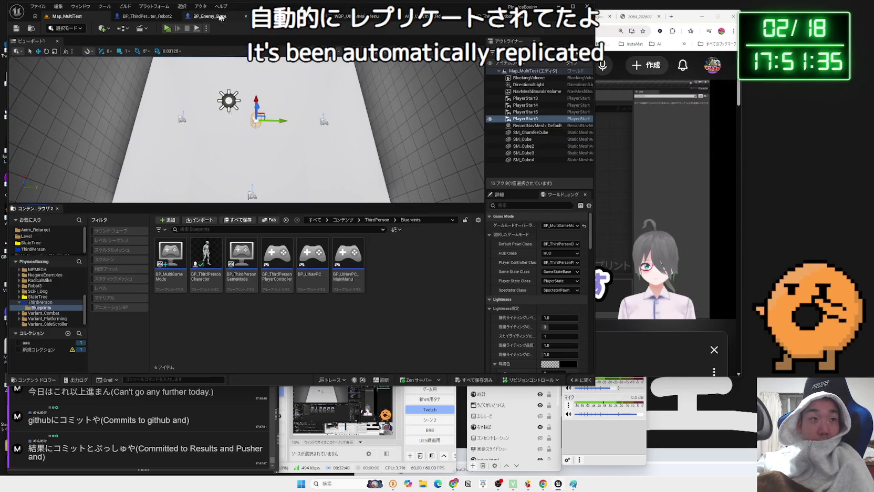
pyautogui.click(138, 16)
pyautogui.click(261, 17)
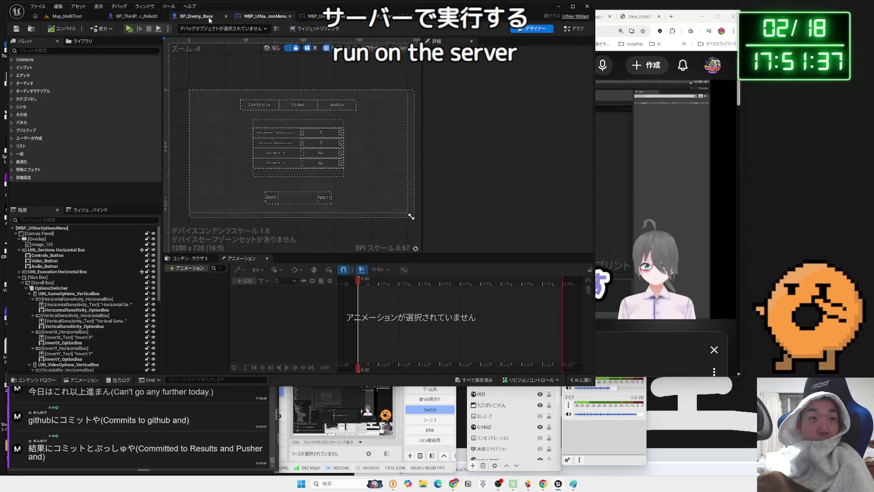
pyautogui.click(146, 17)
pyautogui.click(186, 17)
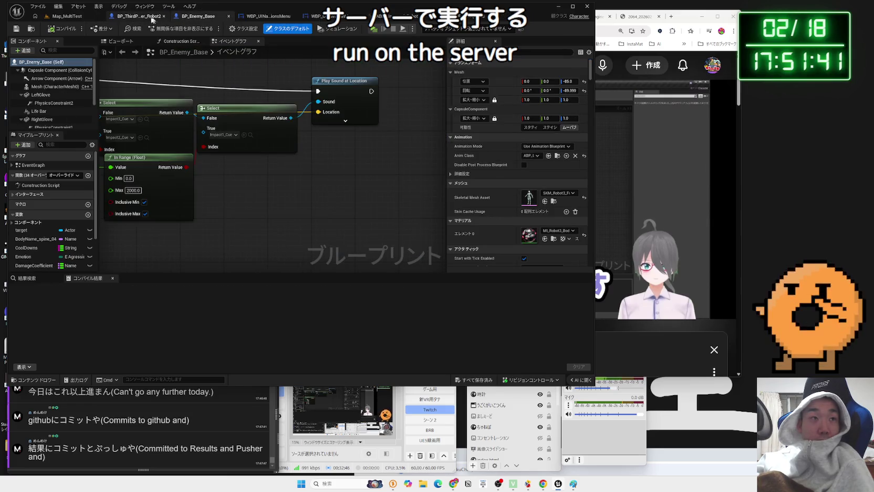
pyautogui.click(68, 16)
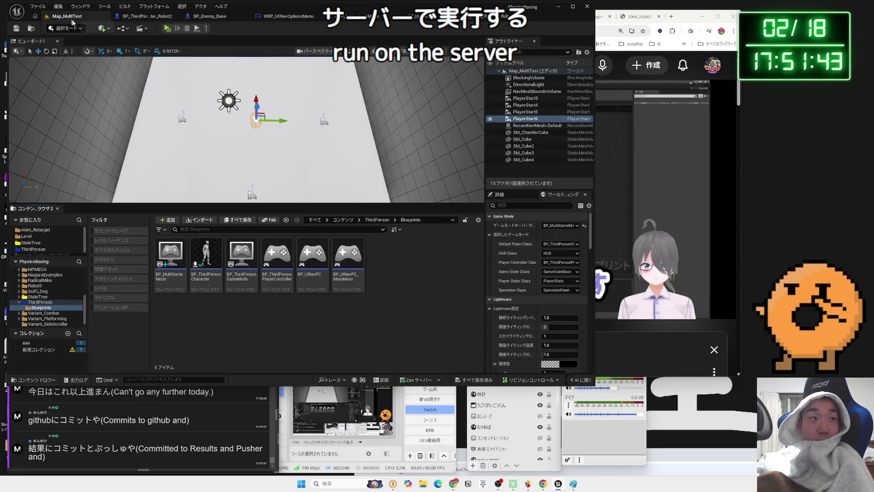
# Step: Open BP_ThirdPersonCharacter's Event Graph and pan to the MouseLook-to-Aim nodes
pyautogui.click(210, 265)
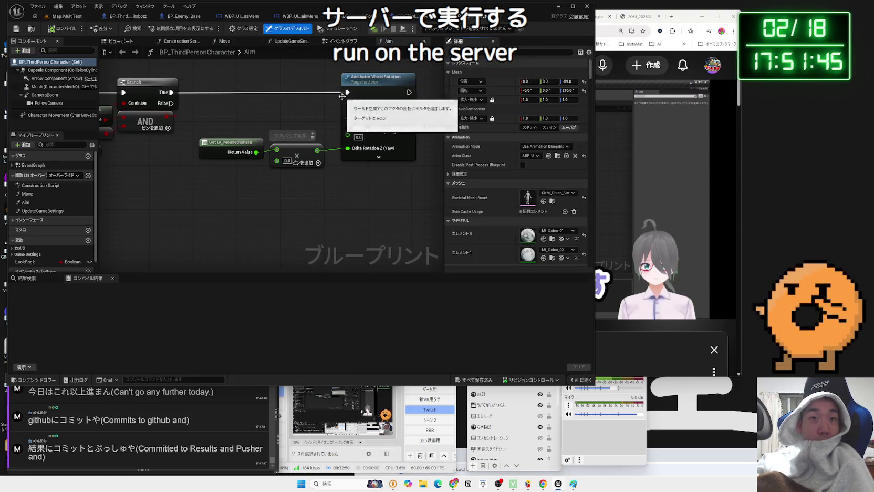
pyautogui.click(342, 41)
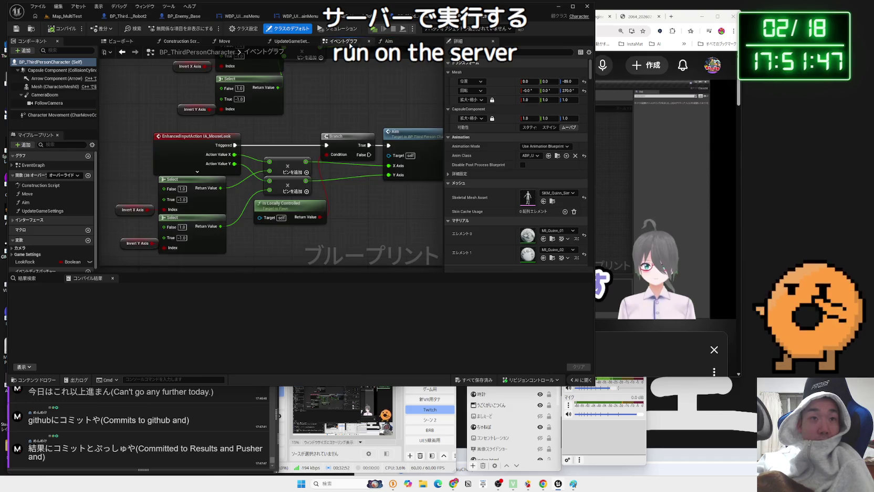
pyautogui.moveTo(331, 203); pyautogui.dragTo(292, 196)
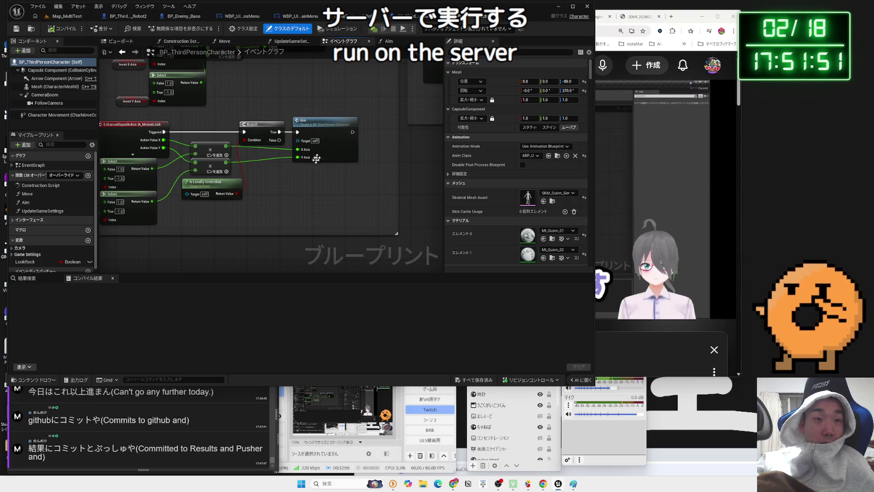
pyautogui.moveTo(319, 133); pyautogui.dragTo(356, 131)
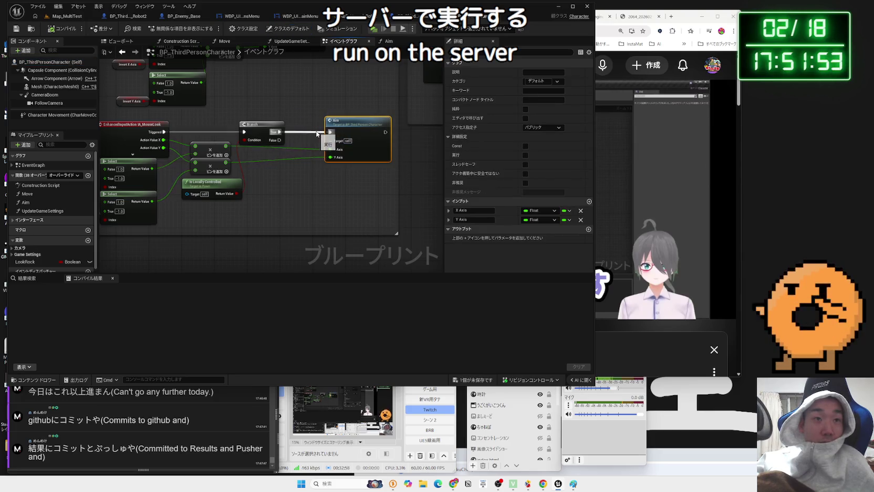
# Step: Add a custom event to the event graph and name it AimMulti
pyautogui.rightClick(261, 243)
pyautogui.write('t')
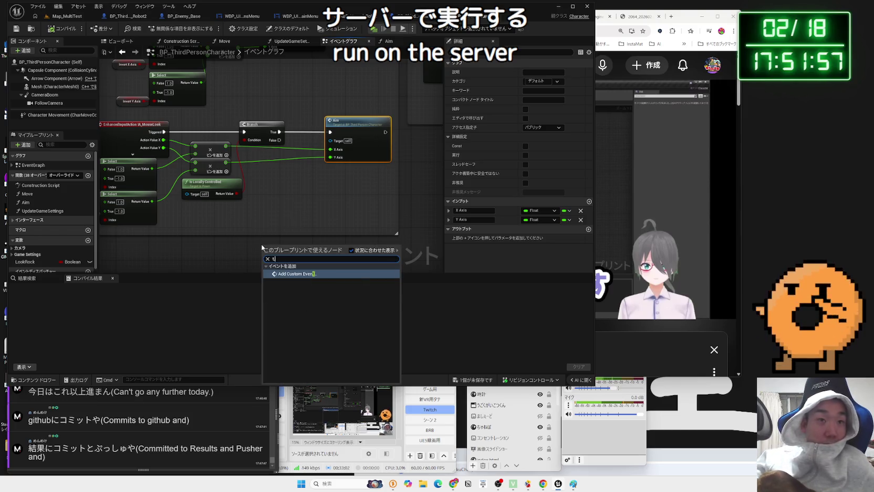
pyautogui.click(307, 273)
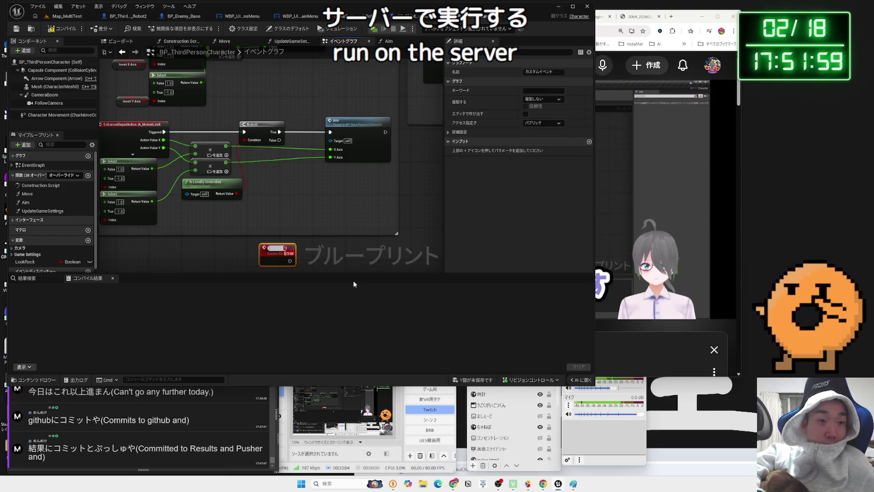
pyautogui.press('BackSpace')
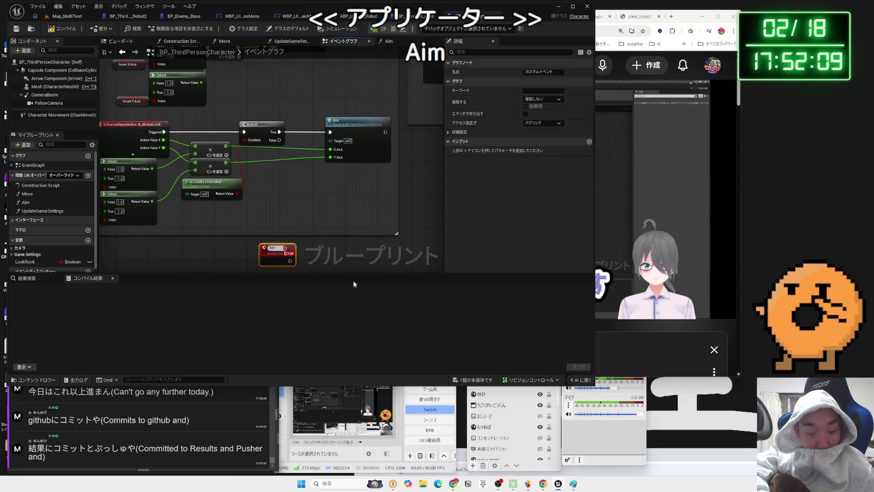
pyautogui.write('Multic')
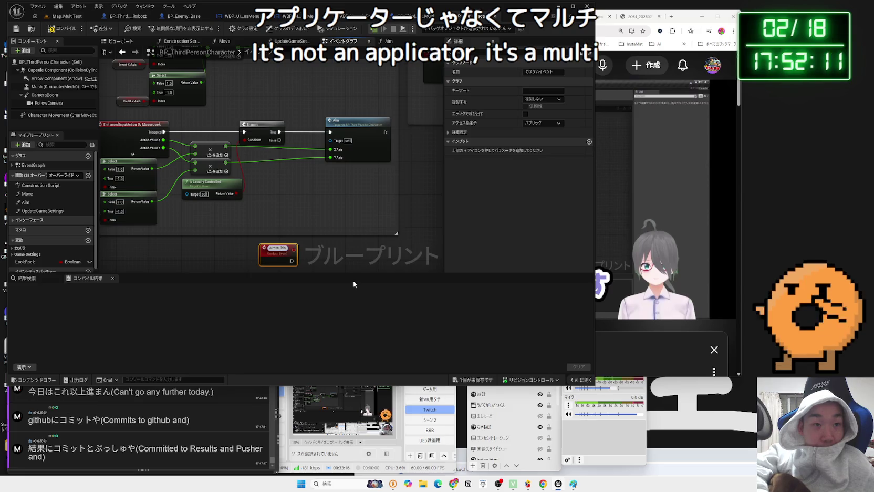
pyautogui.press('Return')
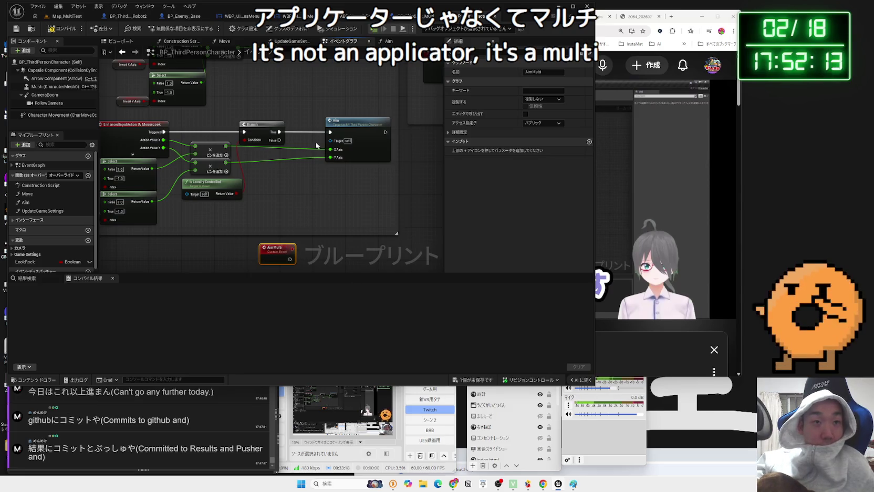
pyautogui.moveTo(276, 252); pyautogui.dragTo(282, 232)
pyautogui.click(372, 196)
pyautogui.click(281, 229)
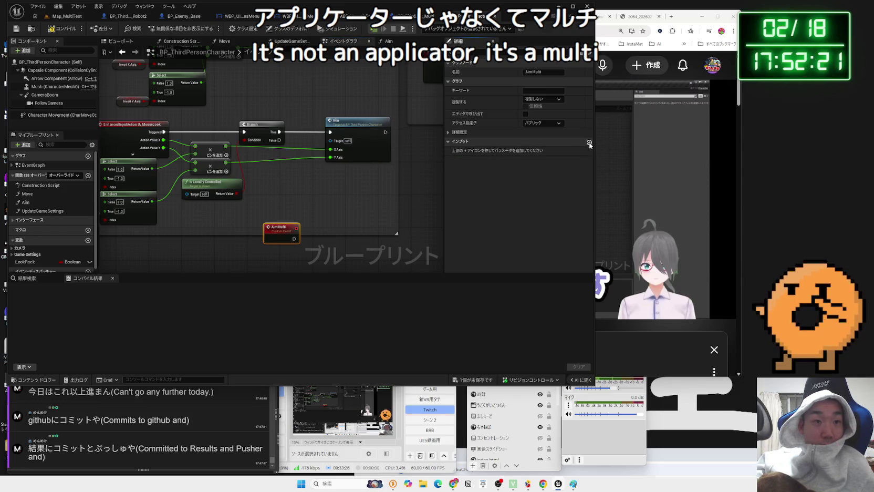
# Step: Give AimMulti two Float inputs named XAxis and YAxis
pyautogui.click(589, 142)
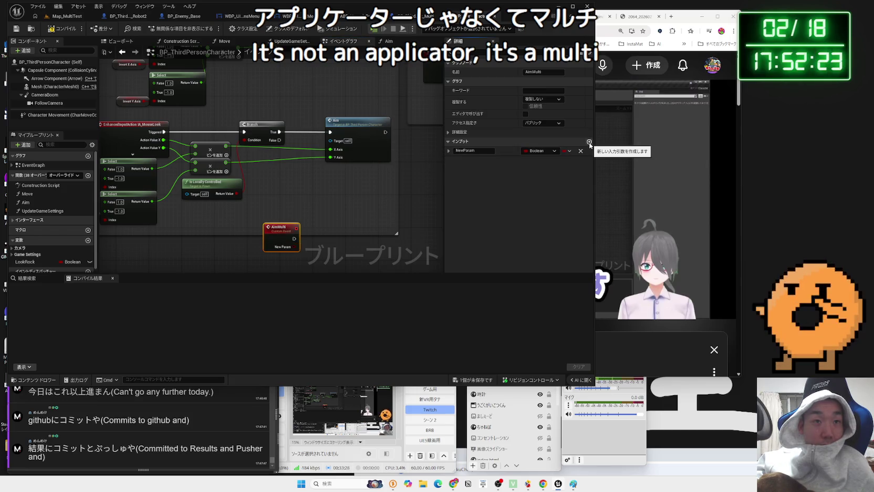
pyautogui.click(589, 142)
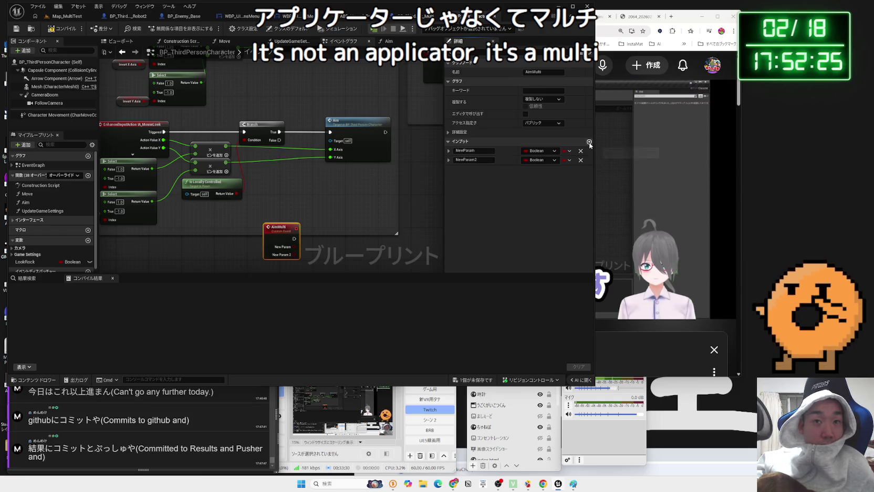
pyautogui.click(487, 152)
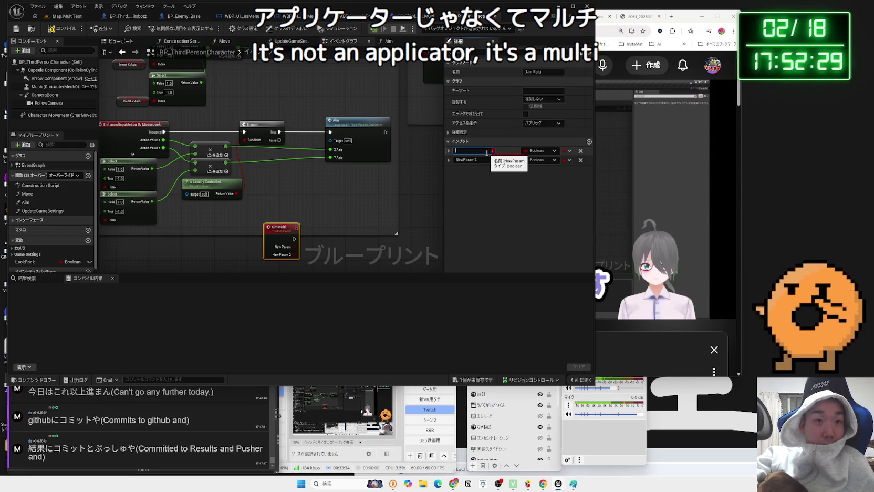
pyautogui.write('XAxis')
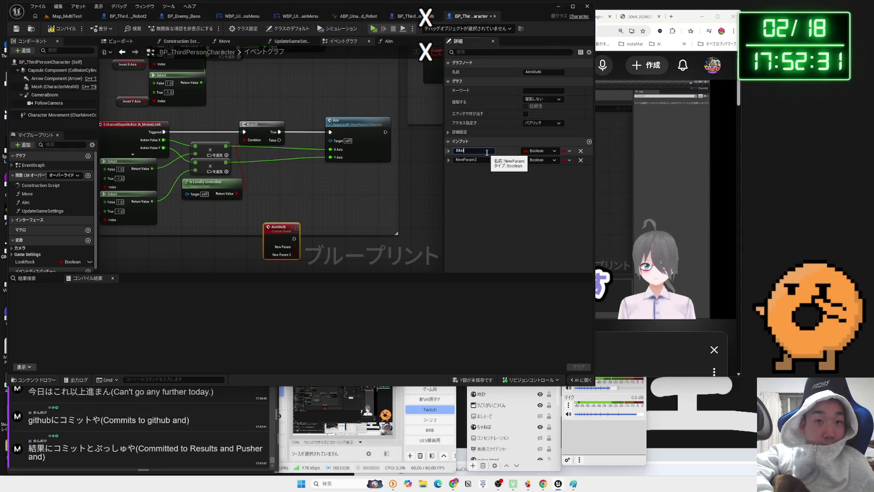
pyautogui.click(484, 160)
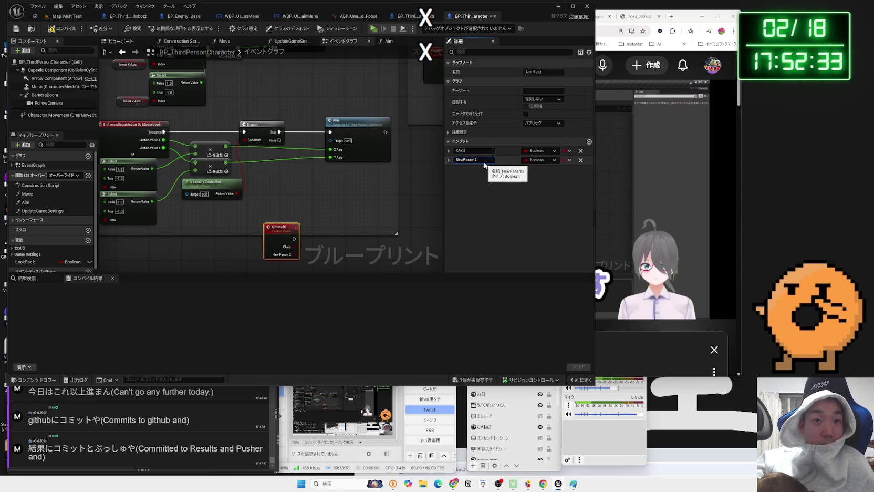
pyautogui.write('YAx')
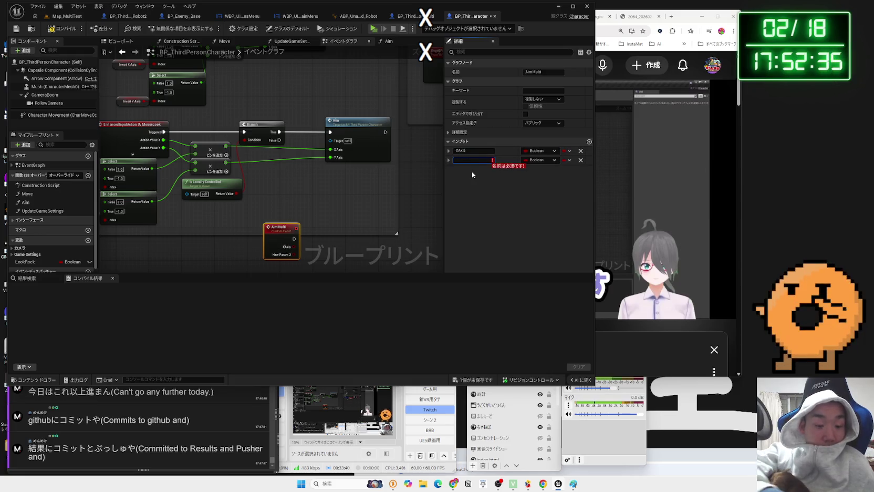
pyautogui.write('is')
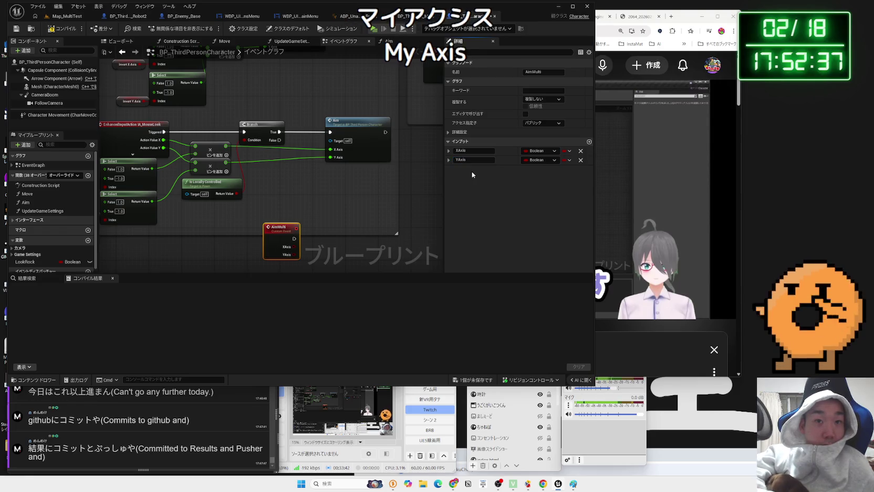
pyautogui.click(541, 151)
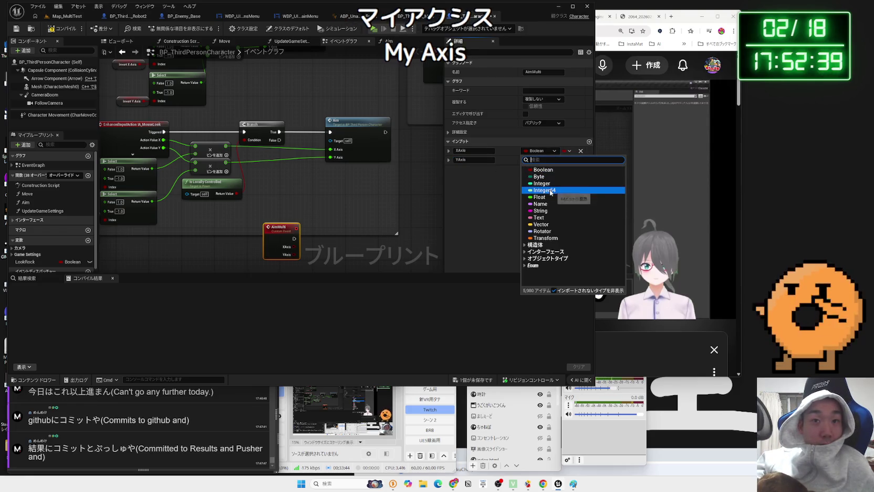
pyautogui.click(539, 197)
pyautogui.click(545, 161)
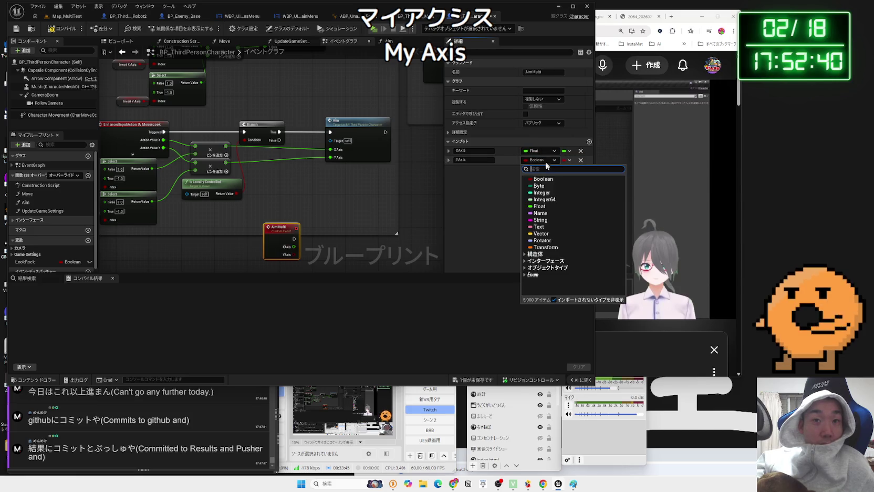
pyautogui.click(540, 206)
pyautogui.click(338, 216)
pyautogui.moveTo(282, 227); pyautogui.dragTo(282, 218)
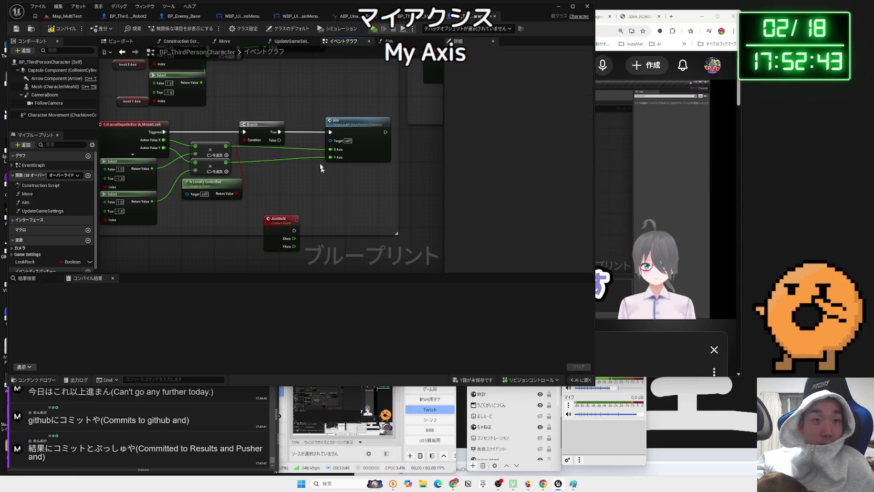
# Step: Move the Aim node beside AimMulti and connect the event's YAxis to Aim's Y Axis
pyautogui.moveTo(349, 124)
pyautogui.mouseDown()
pyautogui.moveTo(381, 188)
pyautogui.moveTo(355, 232)
pyautogui.moveTo(298, 222)
pyautogui.moveTo(318, 239)
pyautogui.mouseUp()
pyautogui.click(298, 201)
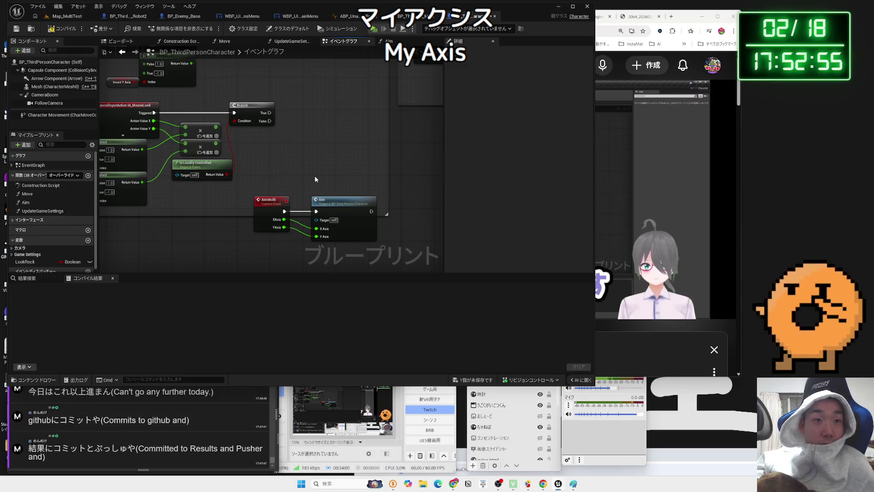
pyautogui.moveTo(308, 182); pyautogui.dragTo(317, 200)
# Step: Add an Aim Multi call on the Branch's True output, placed beside the Branch
pyautogui.moveTo(282, 128); pyautogui.dragTo(303, 131)
pyautogui.write('anim mul')
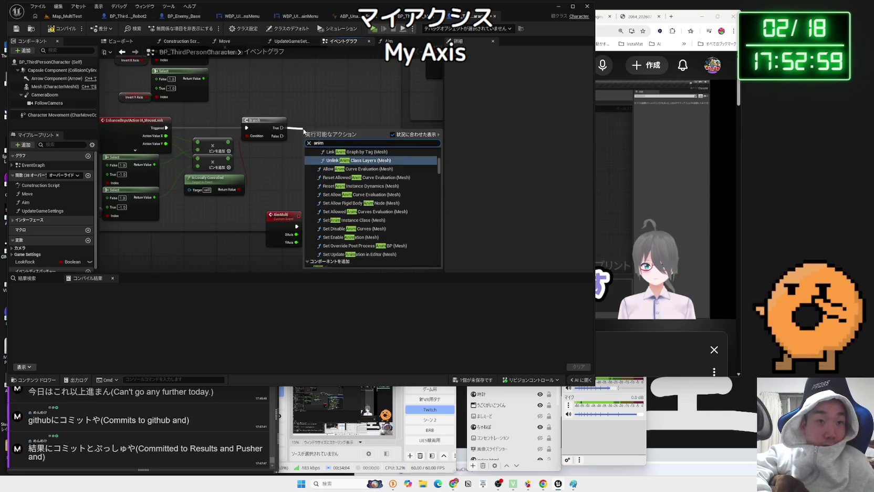
pyautogui.press('BackSpace')
pyautogui.press('BackSpace')
pyautogui.press('BackSpace')
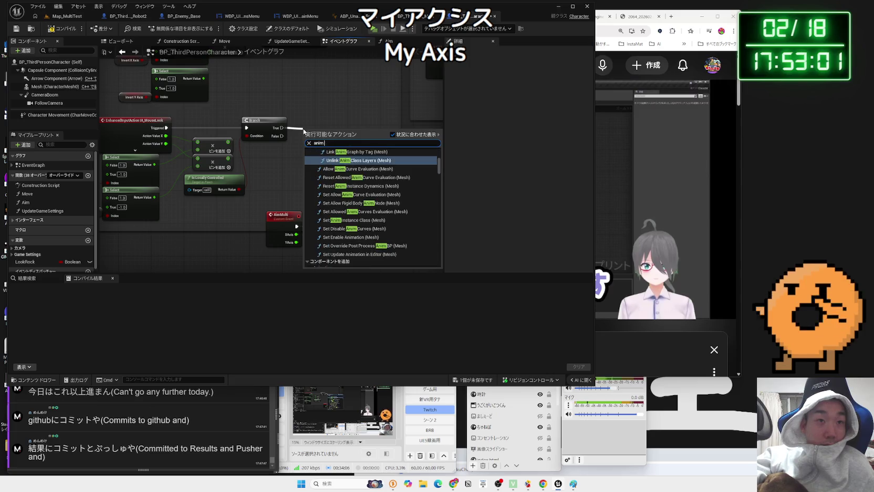
pyautogui.press('BackSpace')
pyautogui.press('BackSpace')
pyautogui.write('im')
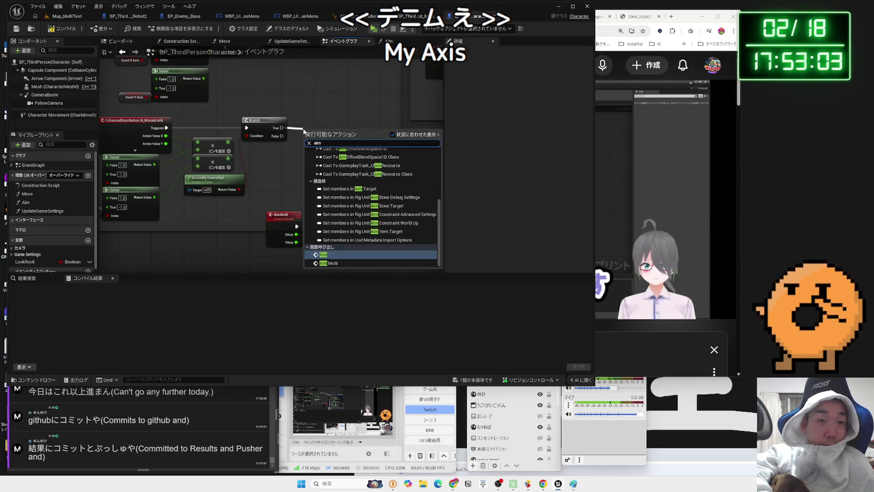
pyautogui.click(329, 263)
pyautogui.moveTo(325, 140); pyautogui.dragTo(324, 121)
# Step: Wire the upper and lower multiply results to Aim Multi's XAxis and YAxis, then play-test Map_MultiTest
pyautogui.moveTo(229, 141); pyautogui.dragTo(311, 151)
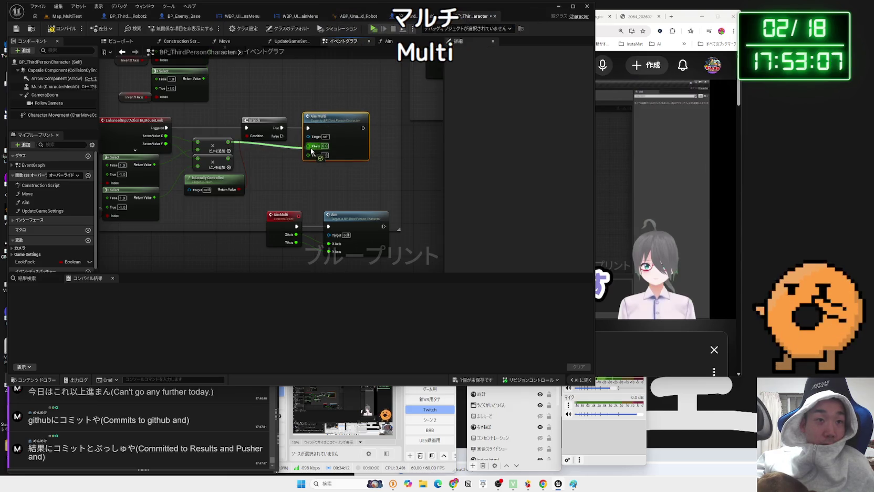
pyautogui.moveTo(228, 158); pyautogui.dragTo(309, 153)
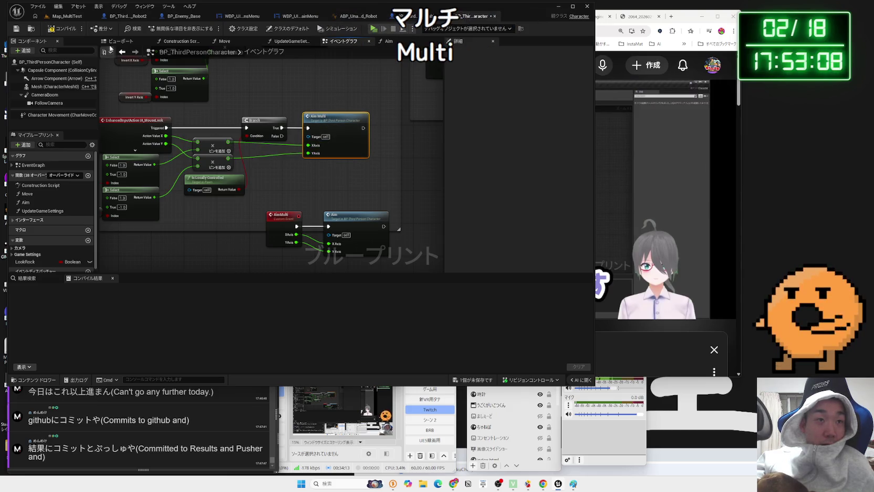
pyautogui.click(64, 18)
pyautogui.click(168, 29)
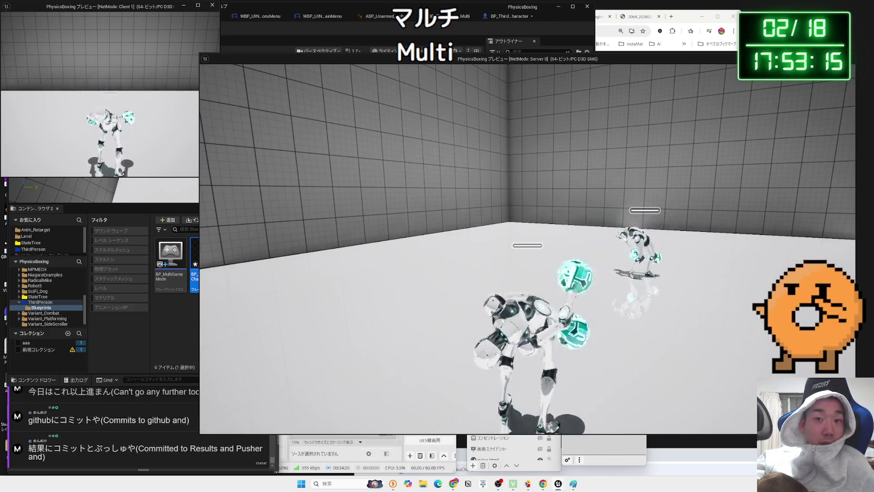
# Step: Walk the robot toward the other robot, then stop the play session and close the message log
pyautogui.press('w')
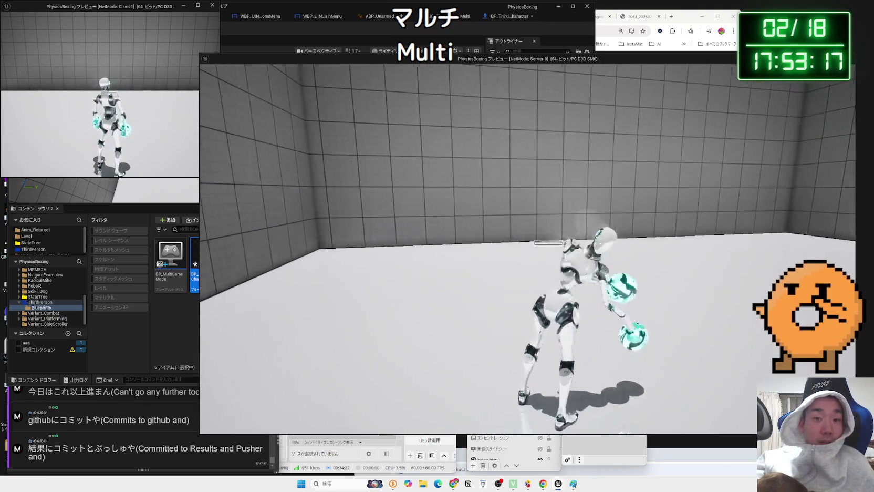
pyautogui.press('Escape')
pyautogui.click(316, 17)
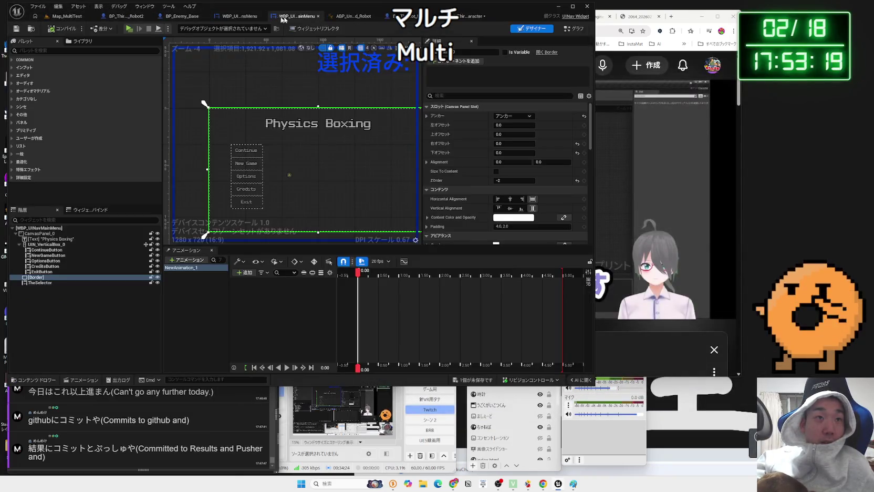
# Step: Cycle through the open editor tabs back to the BP_ThirdPersonCharacter event graph
pyautogui.click(126, 16)
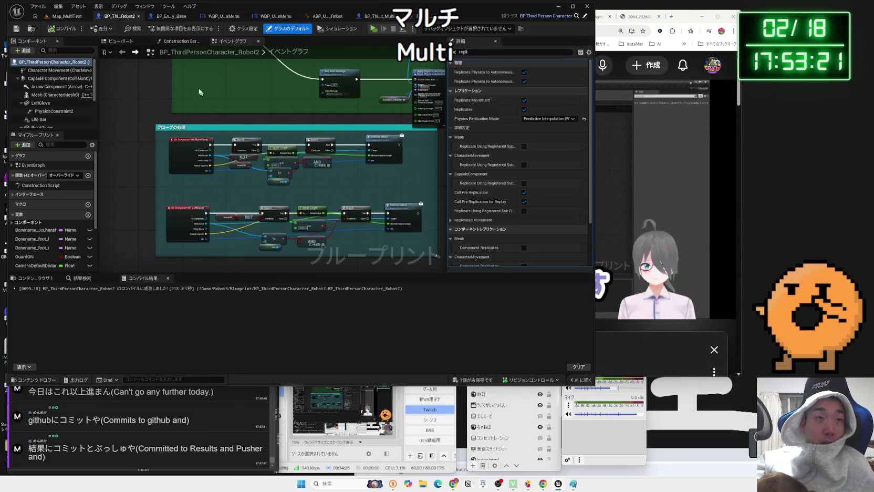
pyautogui.click(65, 17)
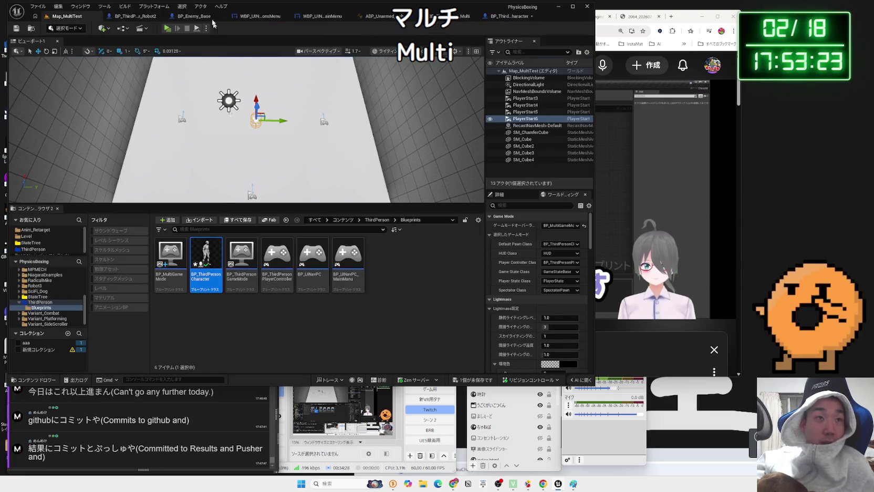
pyautogui.click(194, 16)
pyautogui.click(358, 17)
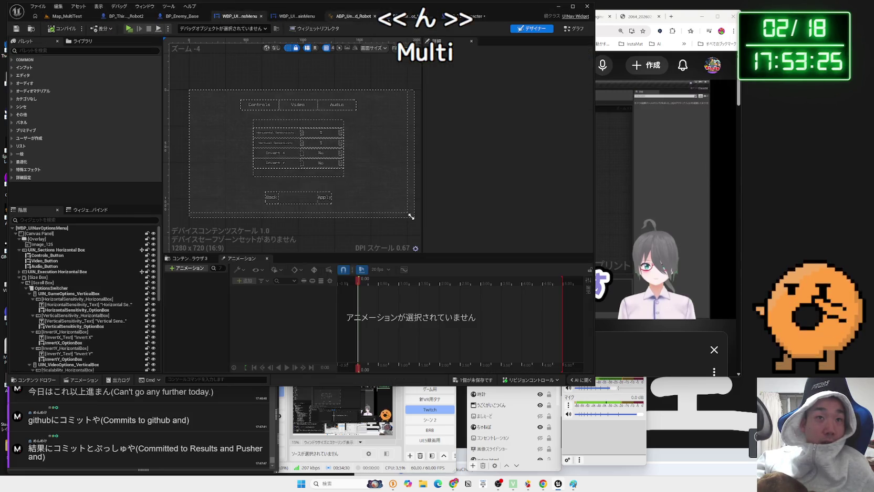
pyautogui.click(467, 16)
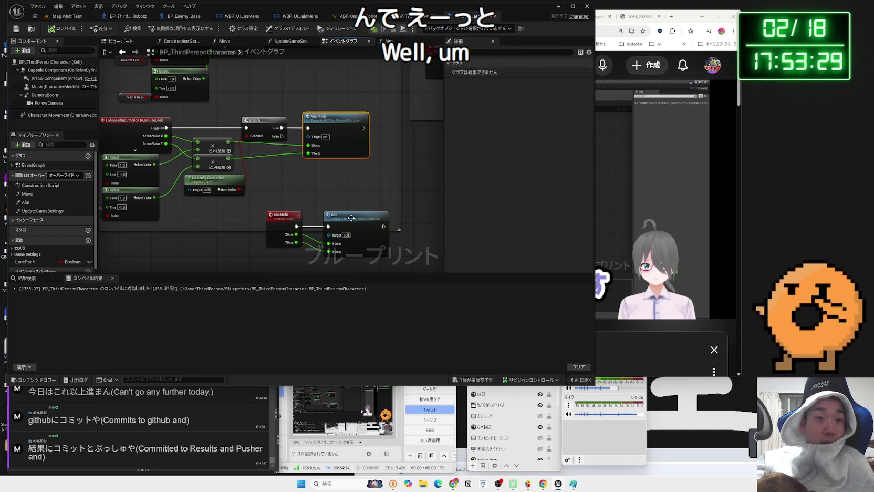
# Step: Set the AimMulti custom event's Replicates option to Run on Server
pyautogui.moveTo(351, 217); pyautogui.dragTo(342, 218)
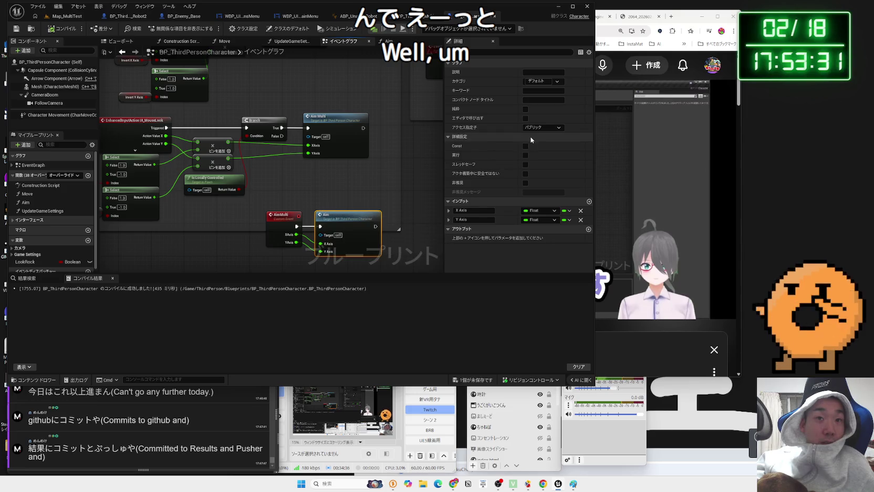
pyautogui.click(292, 218)
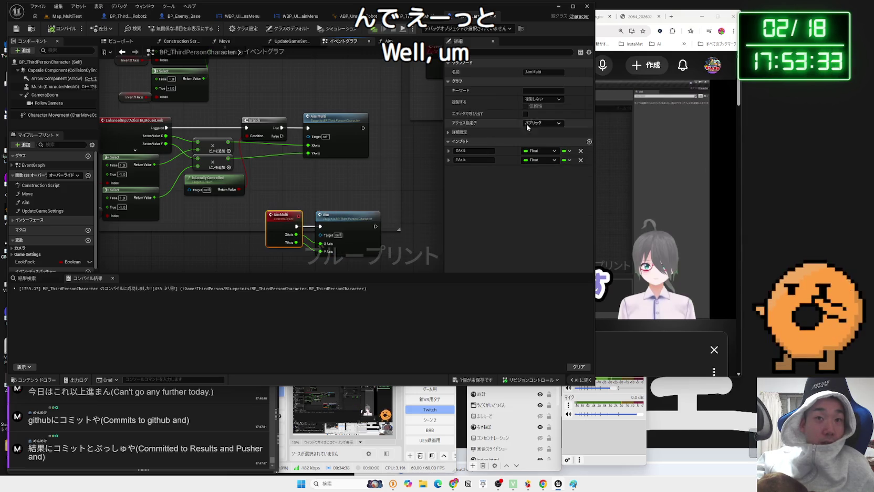
pyautogui.click(543, 99)
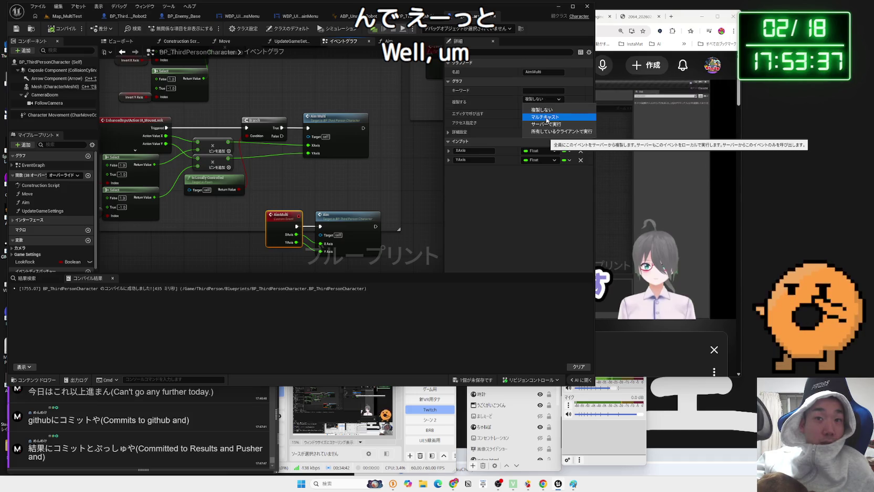
pyautogui.click(546, 124)
pyautogui.click(363, 198)
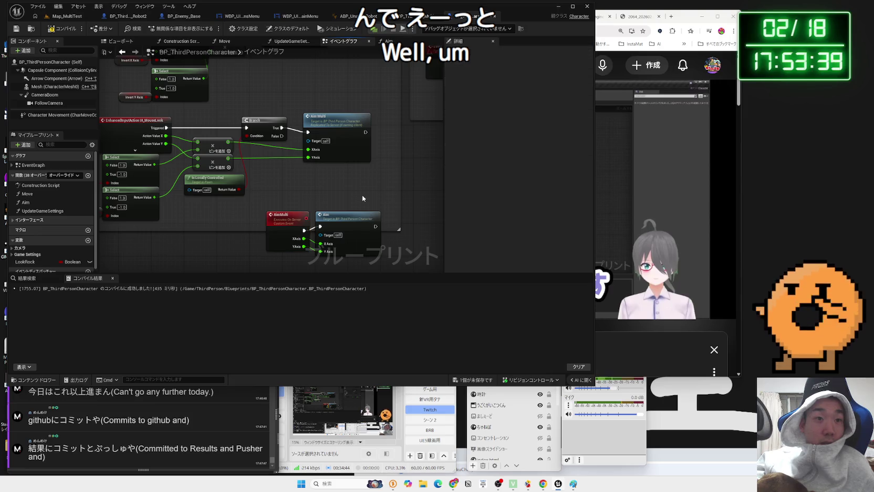
# Step: Tidy the AimMulti node, then start a server/client play session on Map_MultiTest
pyautogui.moveTo(284, 221); pyautogui.dragTo(279, 216)
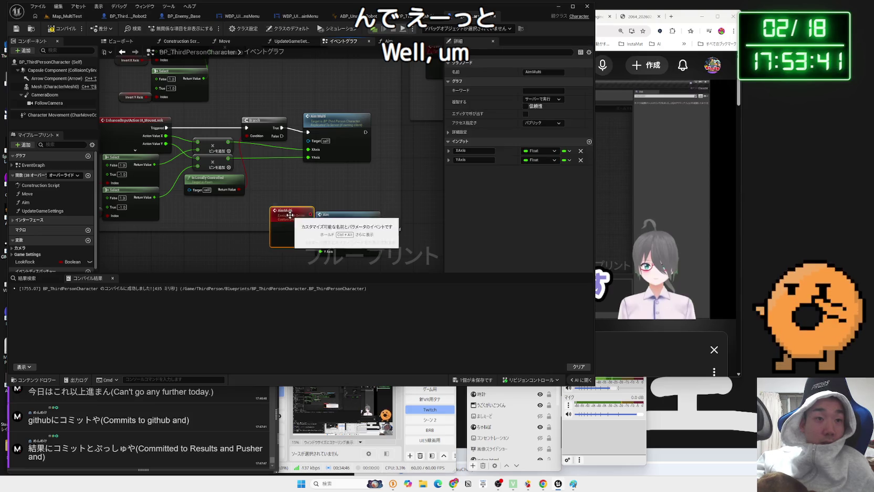
pyautogui.click(299, 204)
pyautogui.click(60, 18)
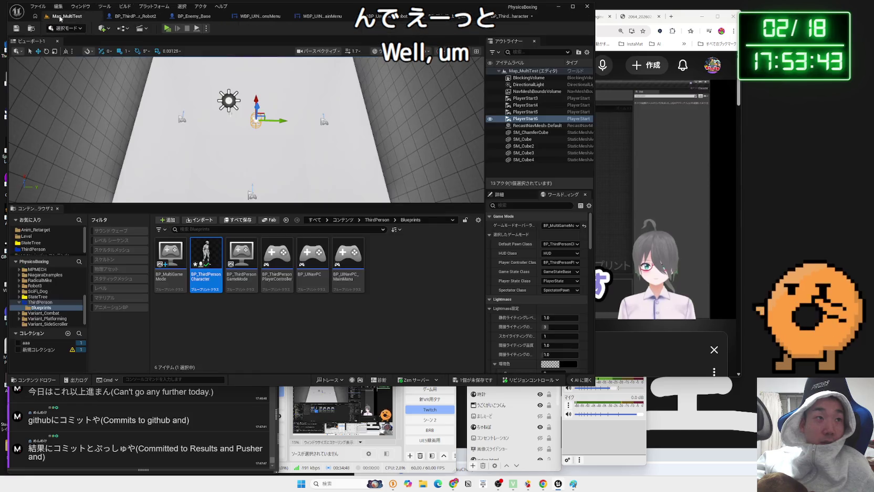
pyautogui.click(166, 29)
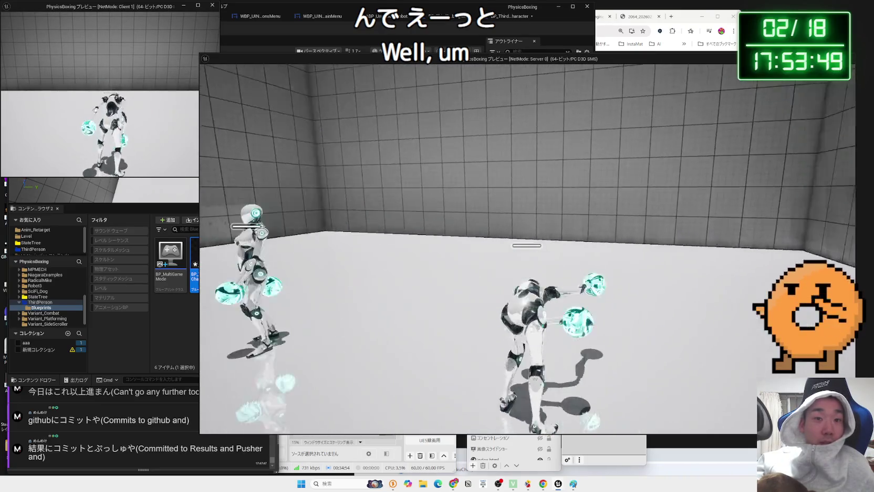
# Step: Play in the Client 1 game window, then stop the session
pyautogui.hotkey('alt', 'Tab')
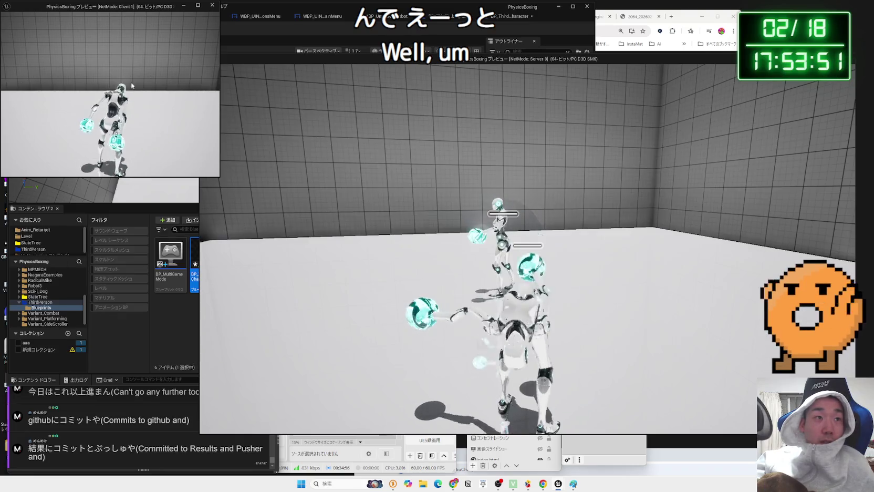
pyautogui.click(131, 86)
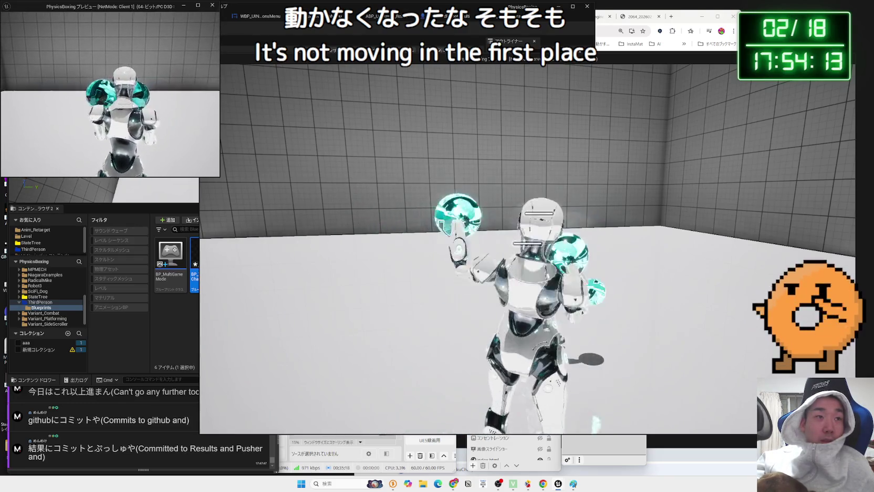
pyautogui.press('Escape')
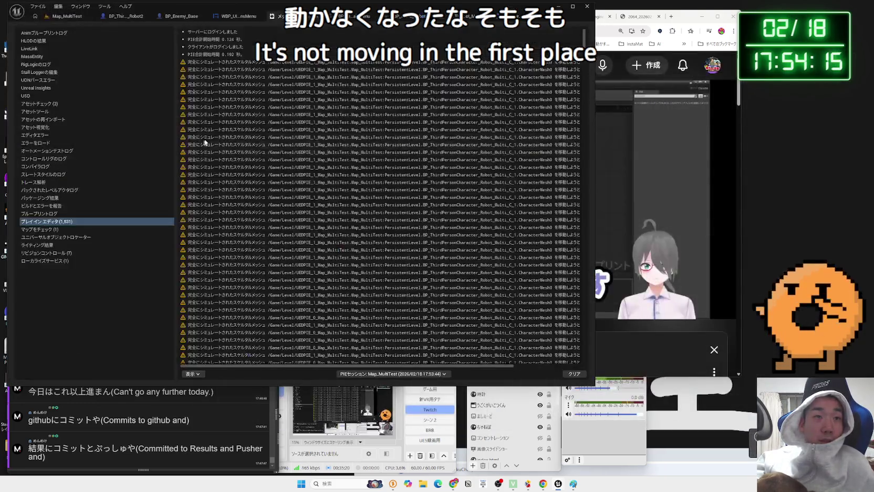
# Step: Review the Play In Editor warnings in the Message Log, then close it
pyautogui.click(327, 99)
pyautogui.scroll(-5, 332, 174)
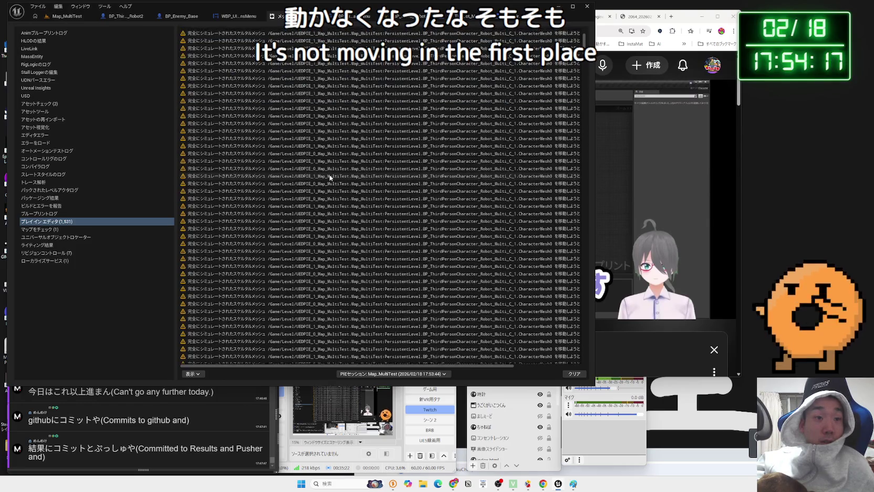
pyautogui.scroll(-15, 300, 99)
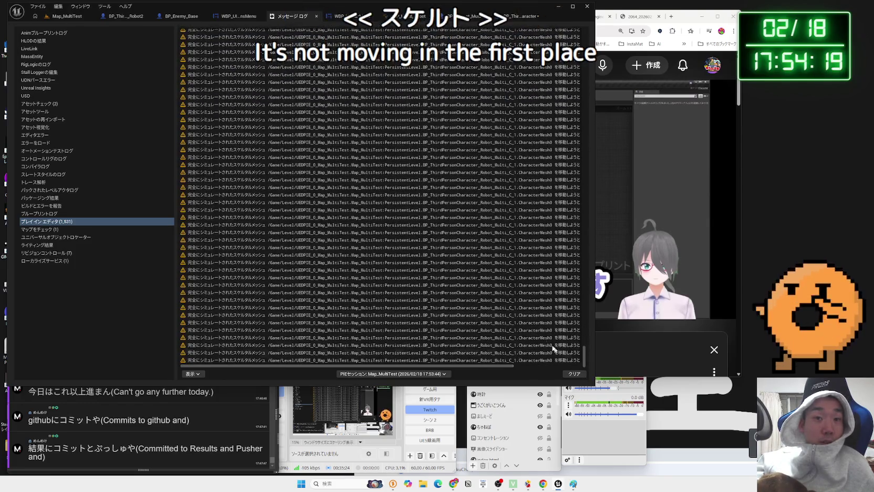
pyautogui.click(300, 97)
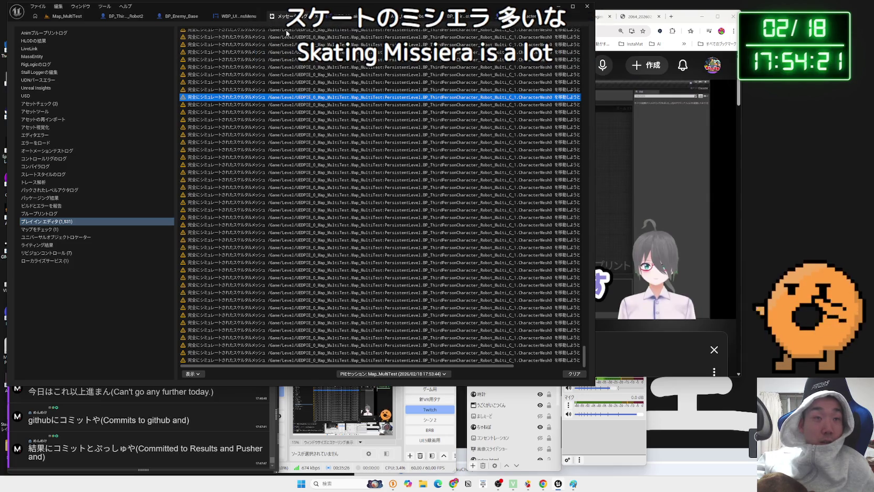
pyautogui.click(316, 16)
# Step: Return to BP_ThirdPersonCharacter's graph, reposition the aim nodes, and select the AimMulti event
pyautogui.click(239, 16)
pyautogui.click(171, 17)
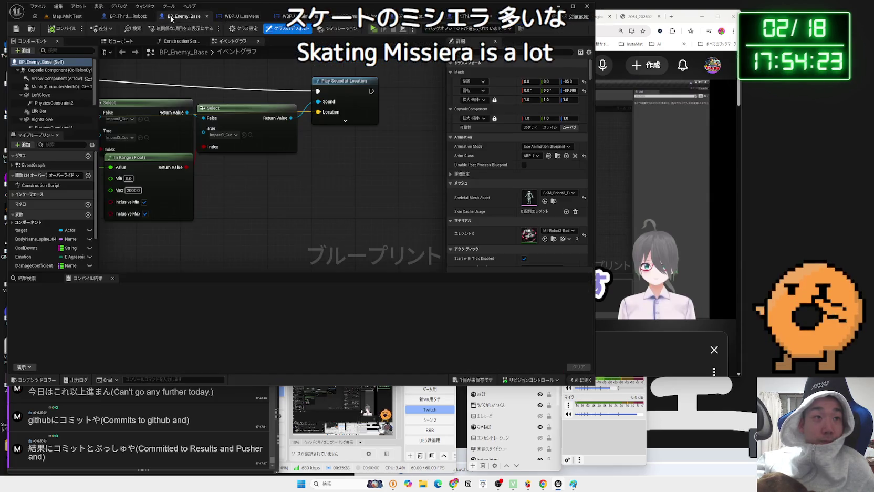
pyautogui.click(128, 16)
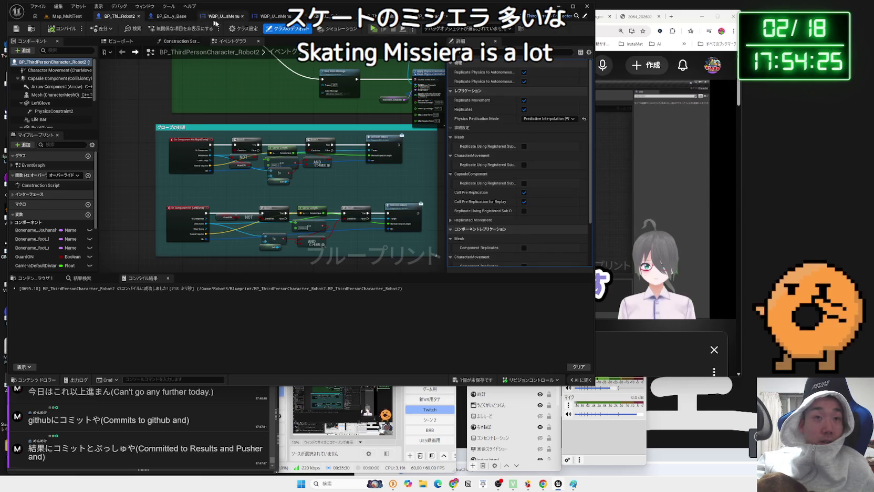
pyautogui.scroll(15, 457, 60)
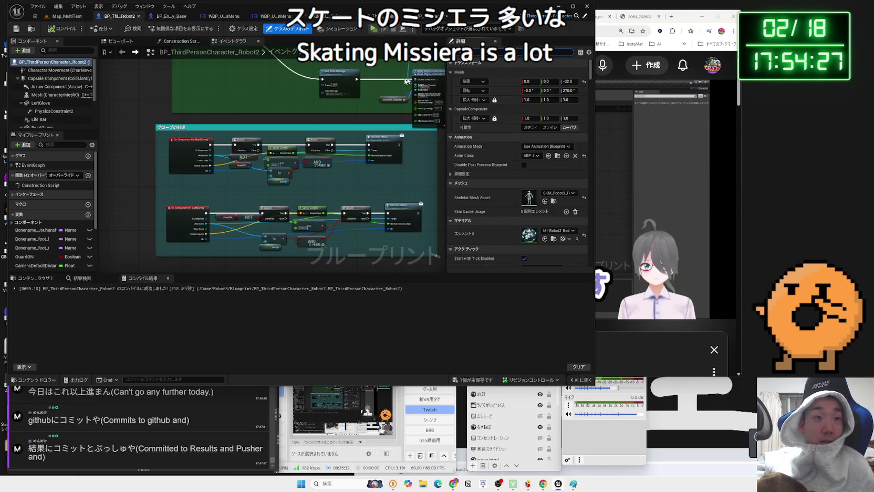
pyautogui.click(420, 17)
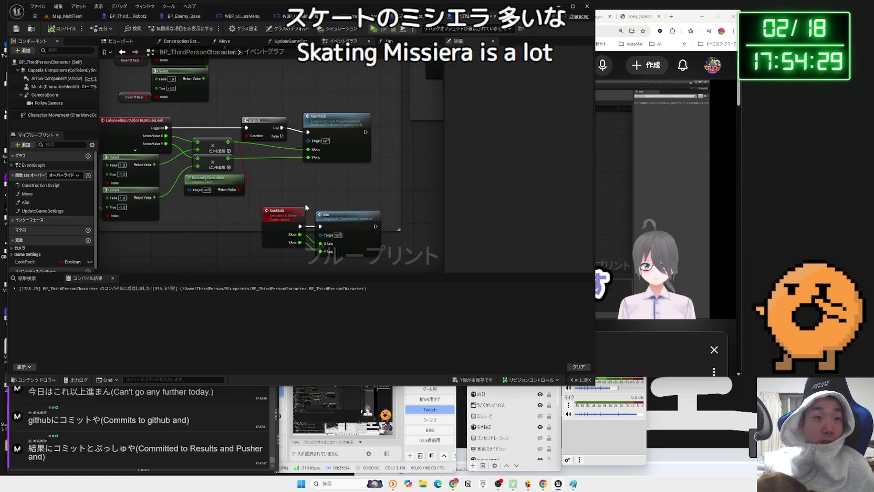
pyautogui.moveTo(303, 180); pyautogui.dragTo(308, 149)
pyautogui.moveTo(399, 239)
pyautogui.mouseDown()
pyautogui.moveTo(304, 221)
pyautogui.moveTo(294, 176)
pyautogui.mouseUp()
pyautogui.click(293, 176)
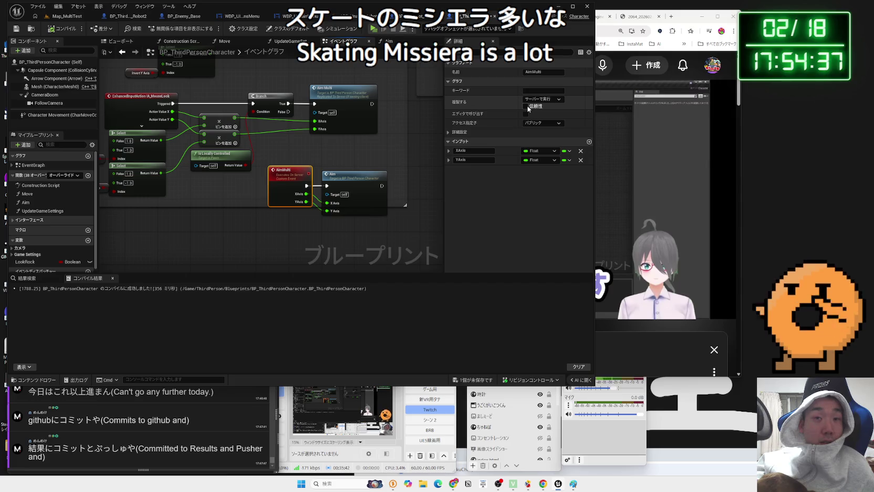
# Step: Change AimMulti's Replicates from Run on Server to Not Replicated, then return to Map_MultiTest
pyautogui.moveTo(444, 105)
pyautogui.mouseDown()
pyautogui.moveTo(429, 108)
pyautogui.moveTo(446, 107)
pyautogui.mouseUp()
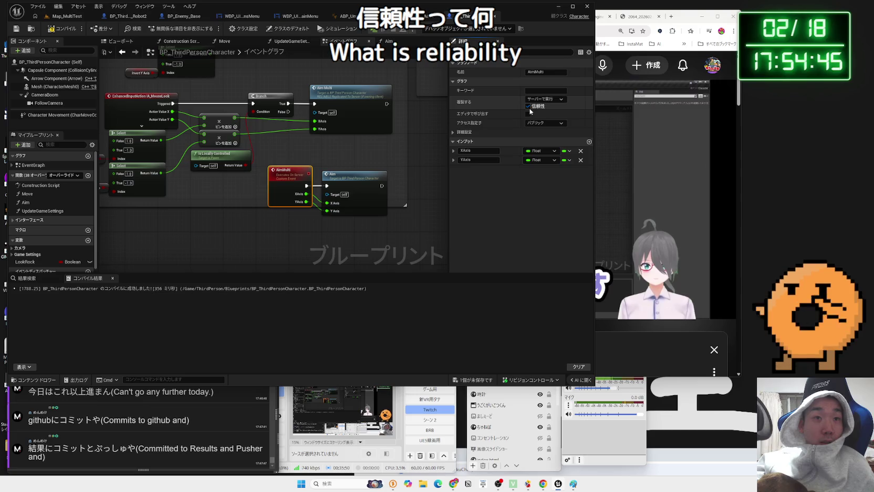
pyautogui.click(536, 100)
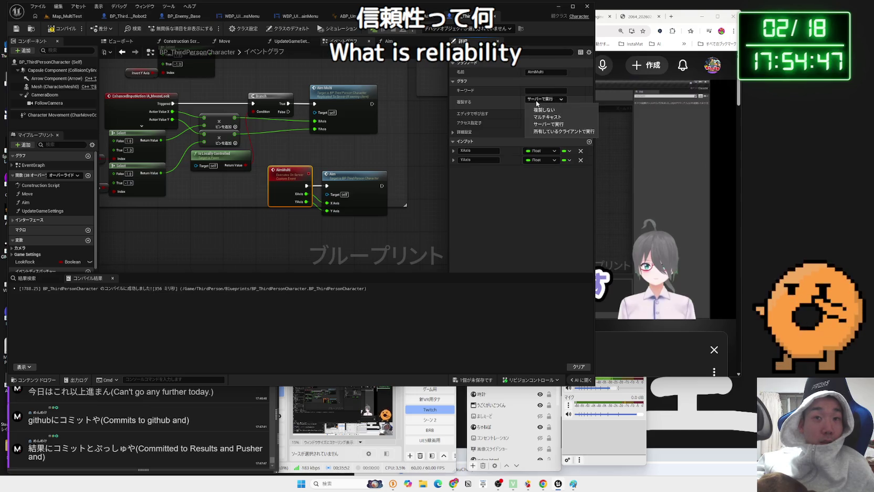
pyautogui.click(542, 109)
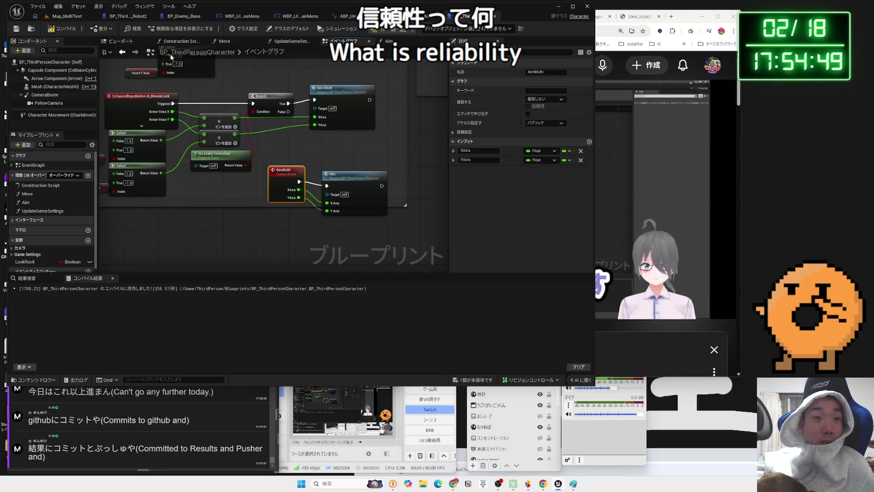
pyautogui.click(63, 17)
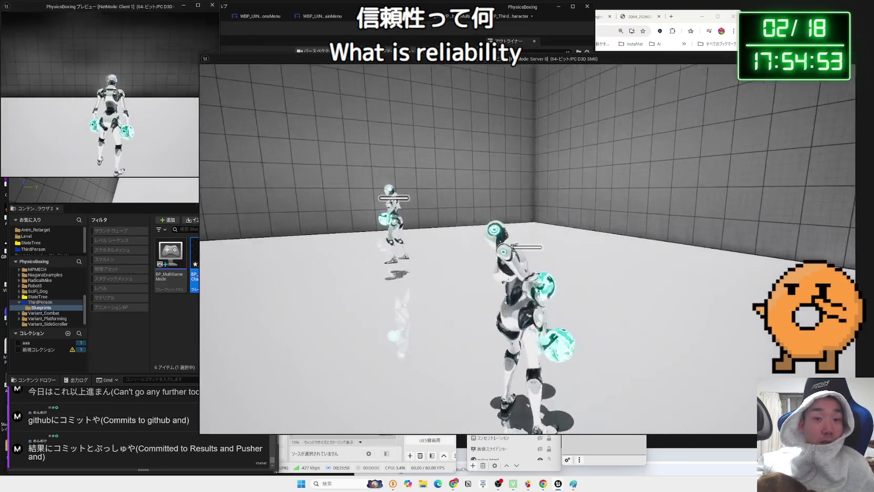
# Step: Switch to the Client 1 game window and take control of its robot
pyautogui.hotkey('alt', 'Tab')
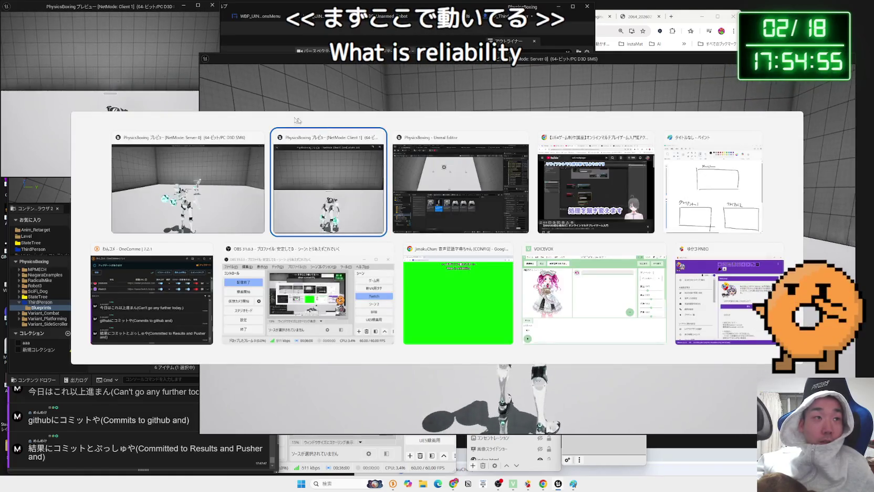
pyautogui.click(140, 69)
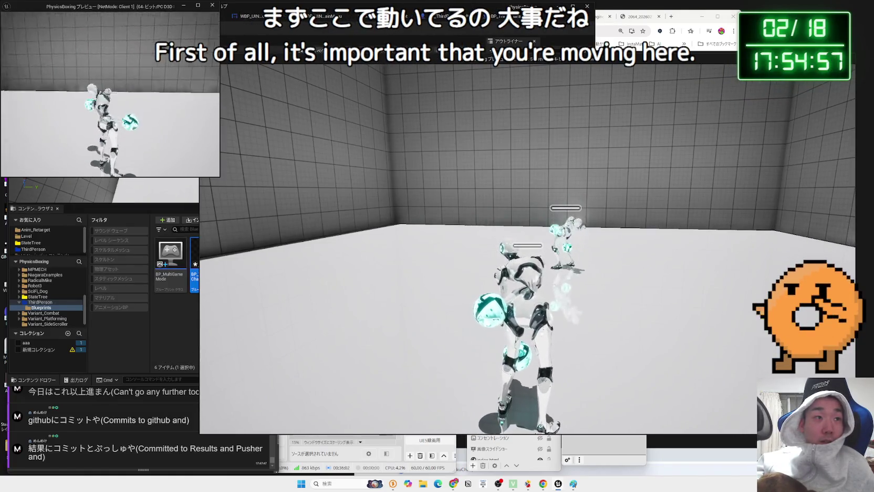
# Step: Walk the client's robot toward the other robot, then end the play session
pyautogui.press('w')
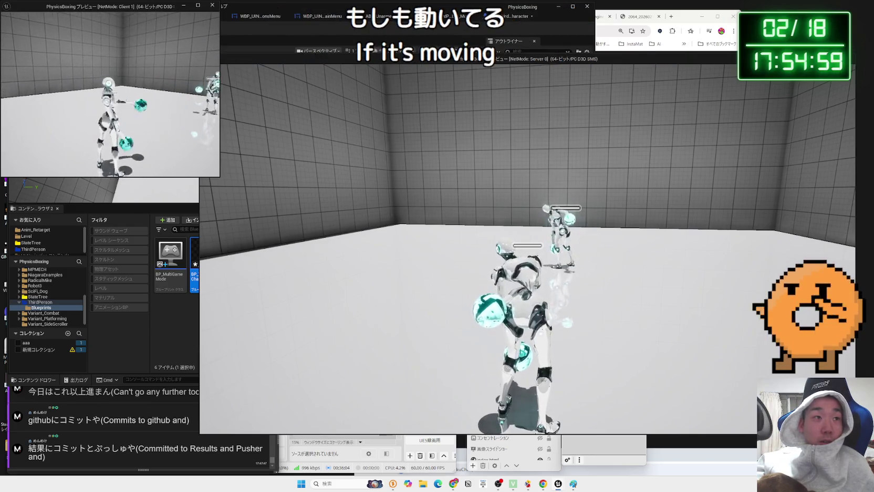
pyautogui.press('w')
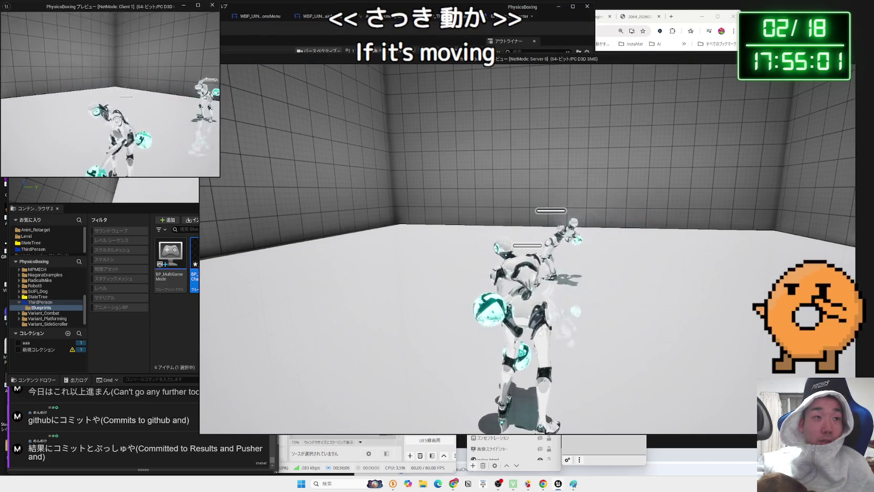
pyautogui.press('Escape')
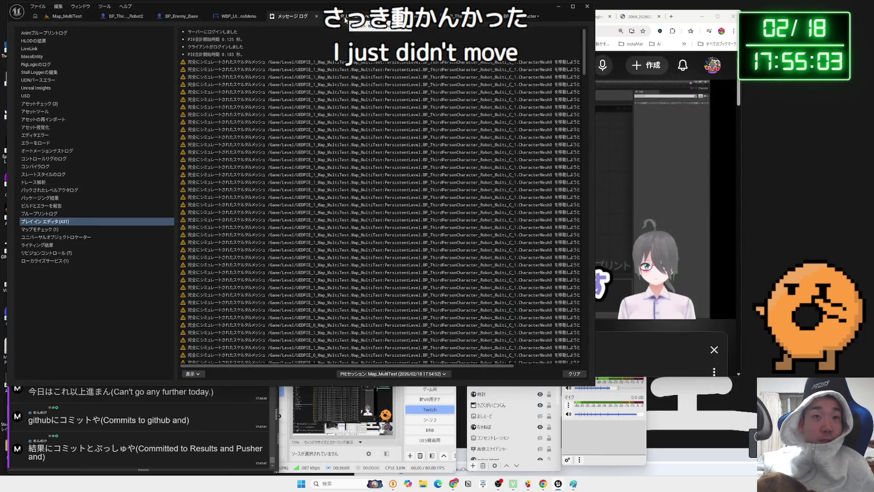
# Step: Cycle through the open editor tabs back to the BP_ThirdPersonCharacter blueprint
pyautogui.click(118, 17)
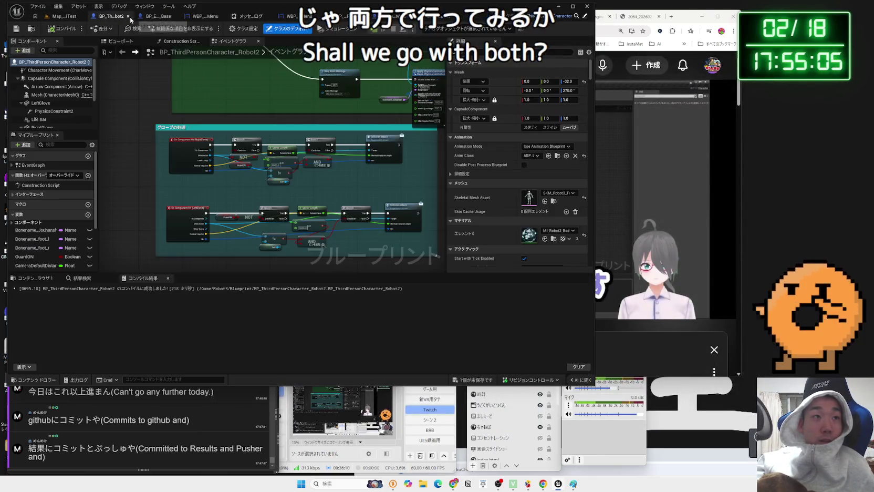
pyautogui.click(60, 16)
pyautogui.click(161, 18)
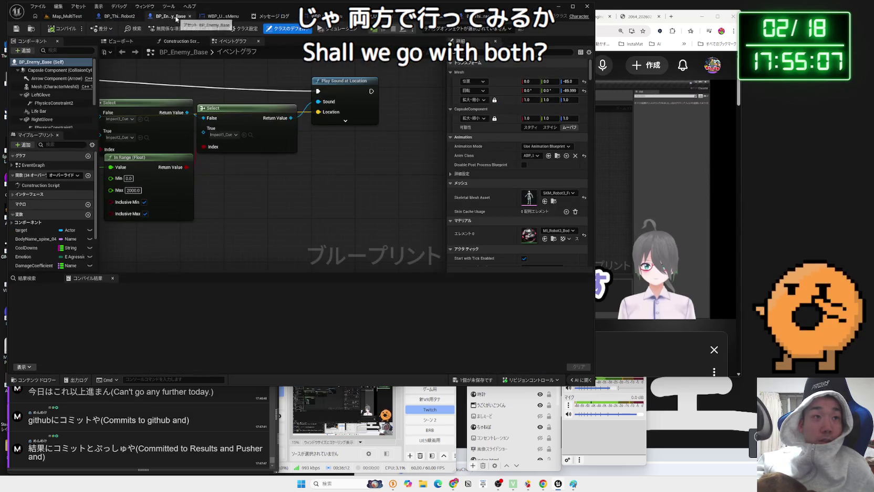
pyautogui.click(233, 17)
pyautogui.click(278, 18)
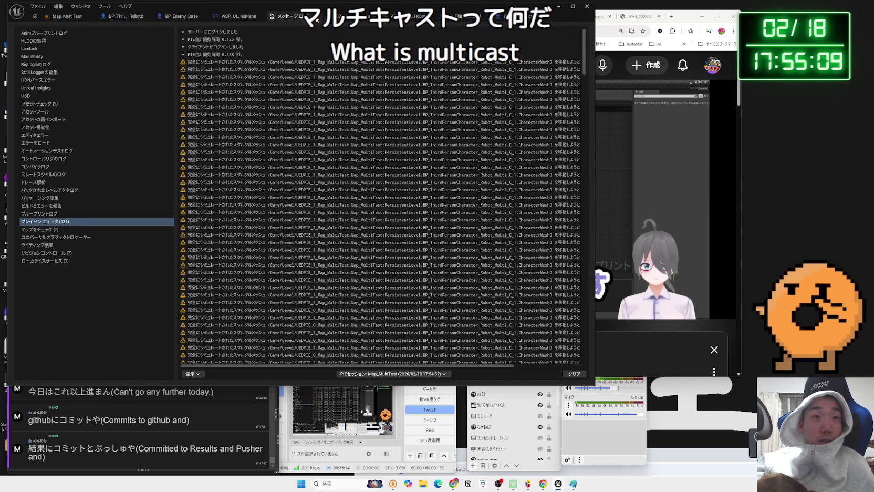
pyautogui.click(288, 18)
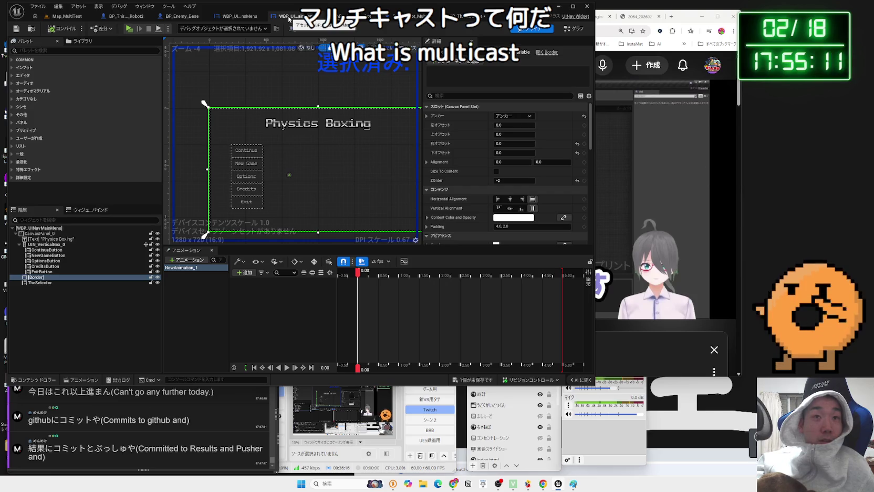
pyautogui.click(467, 18)
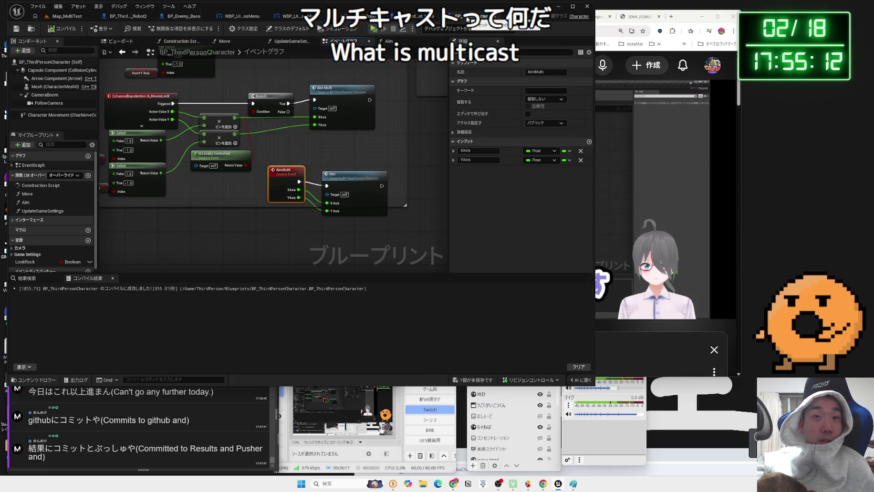
# Step: Check AimMulti's replication choices, leaving Not Replicated, then widen the tutorial video window
pyautogui.click(546, 99)
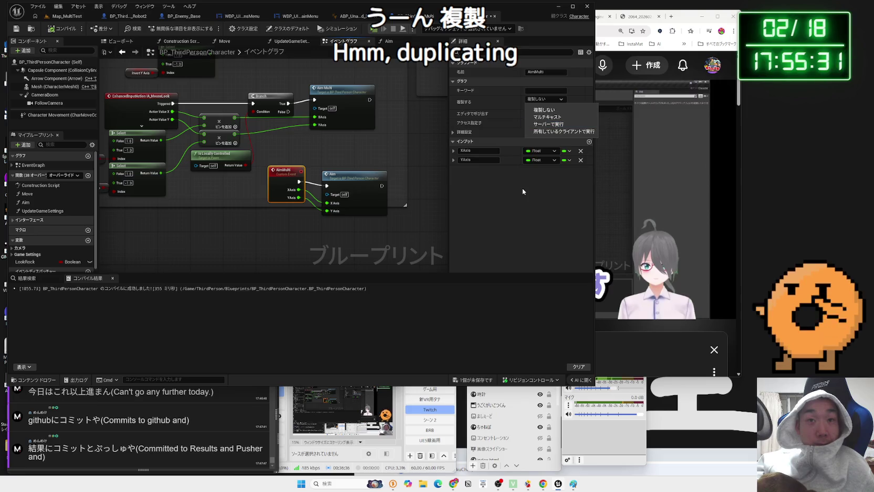
pyautogui.moveTo(595, 210); pyautogui.dragTo(306, 210)
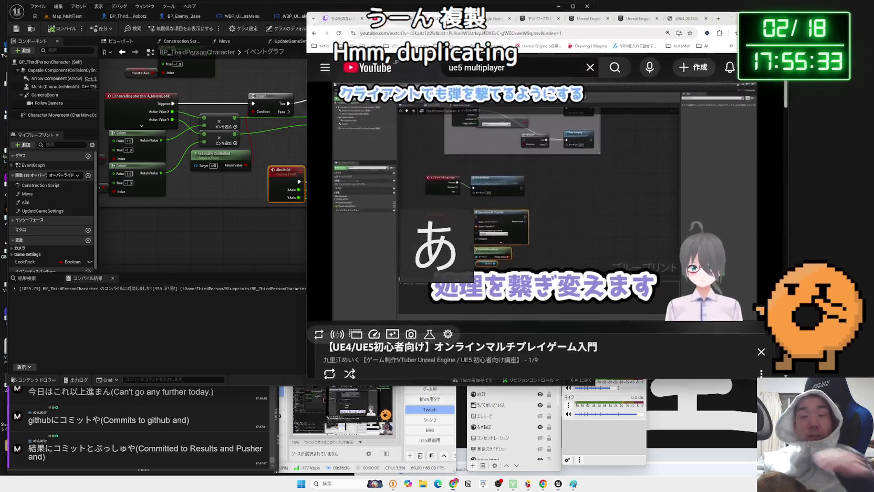
# Step: Reposition the tutorial window, seek forward, and pause the video at 6:15
pyautogui.moveTo(451, 6); pyautogui.dragTo(522, 11)
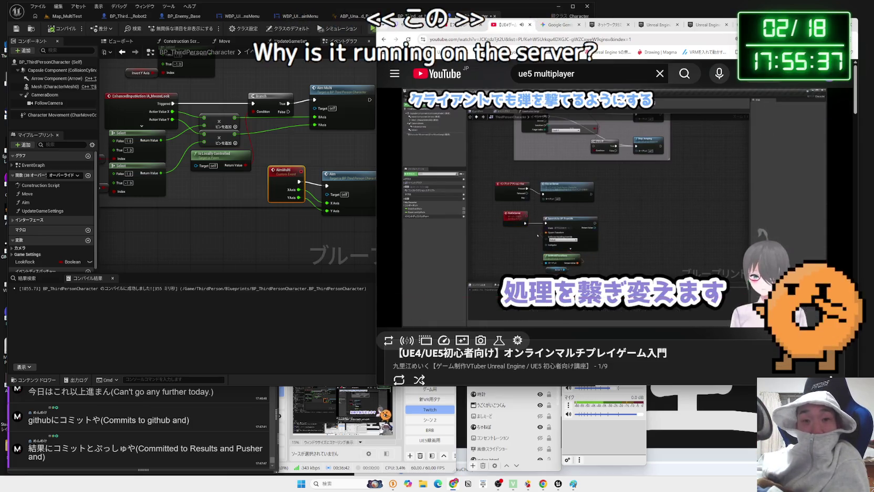
pyautogui.press('Right')
pyautogui.press('Right')
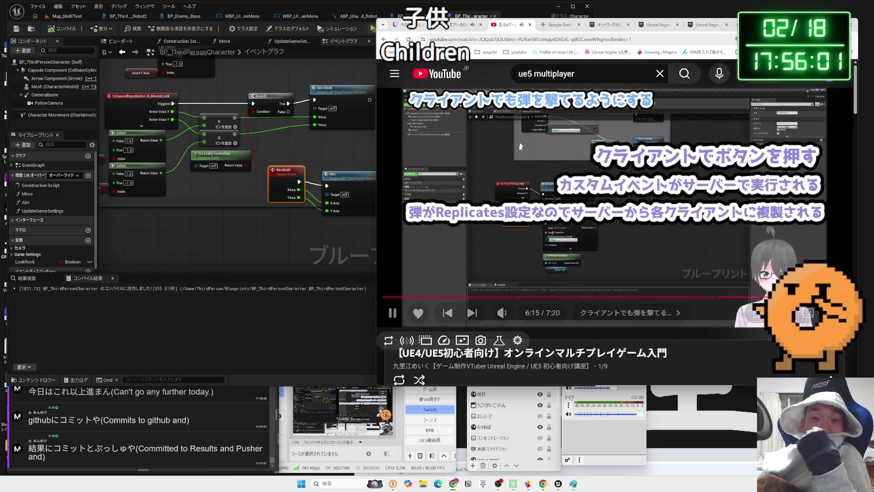
pyautogui.click(510, 171)
# Step: Filter Class Defaults for 'repli', check Replicated Movement, then inspect the Mesh (CharacterMesh0) replication settings
pyautogui.click(287, 29)
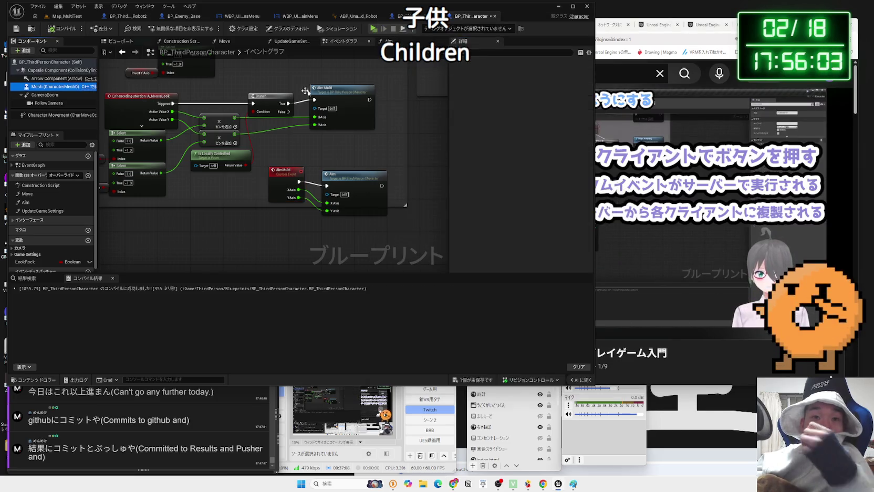
pyautogui.click(507, 52)
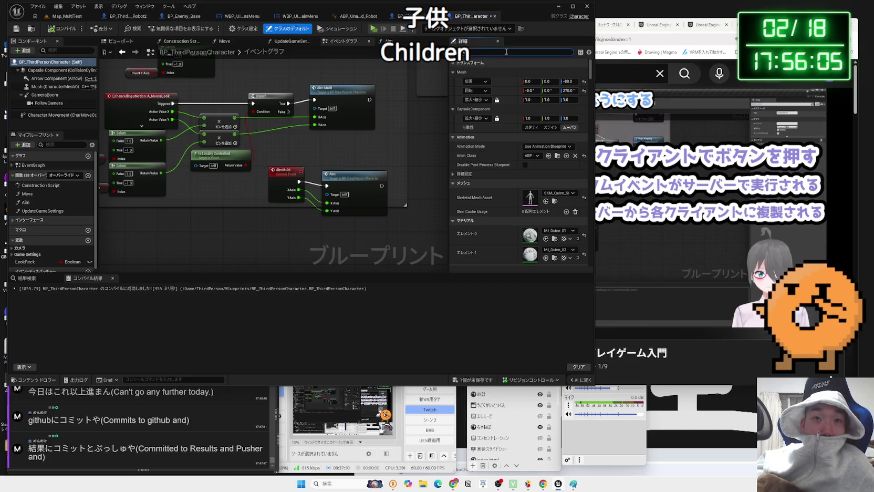
pyautogui.write('repli')
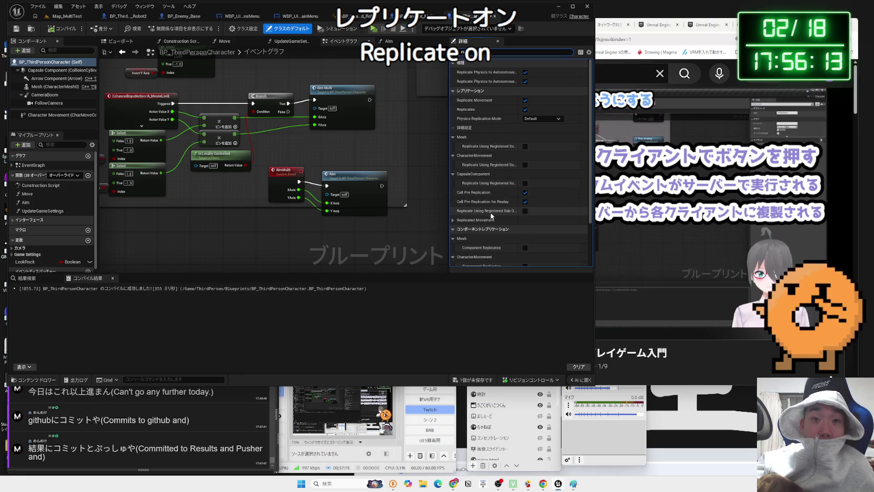
pyautogui.scroll(-2, 483, 240)
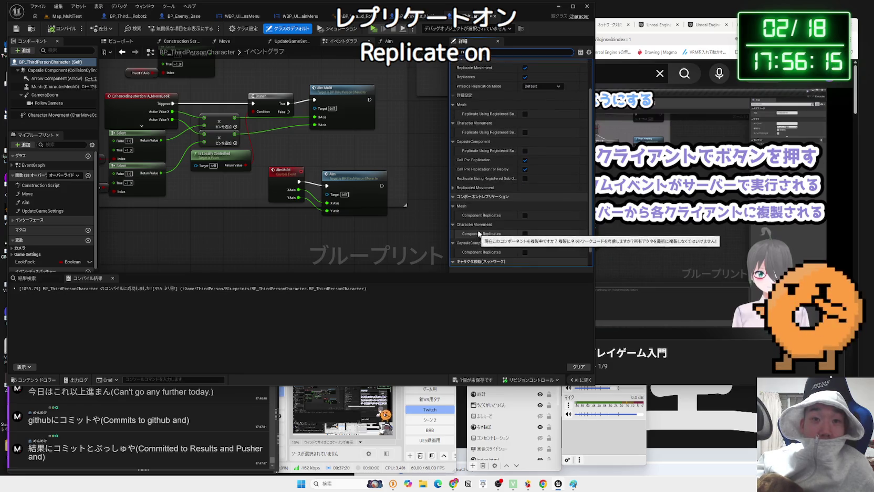
pyautogui.click(453, 187)
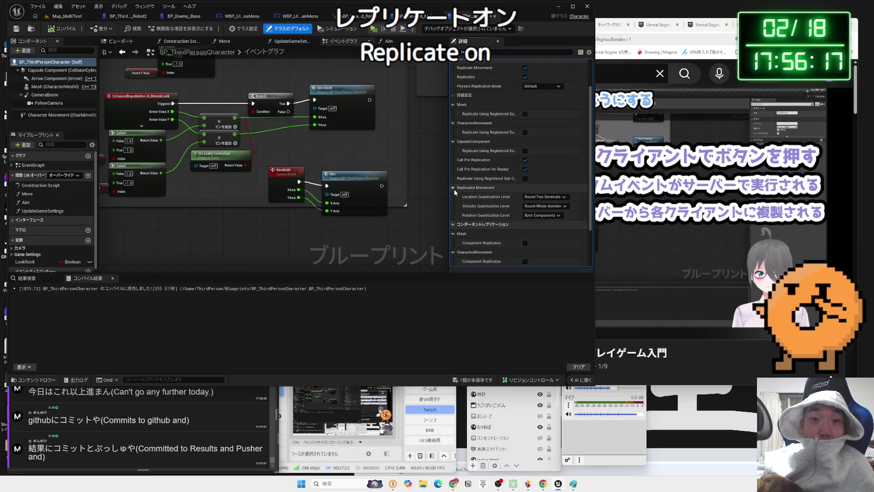
pyautogui.click(454, 188)
pyautogui.scroll(-1, 501, 222)
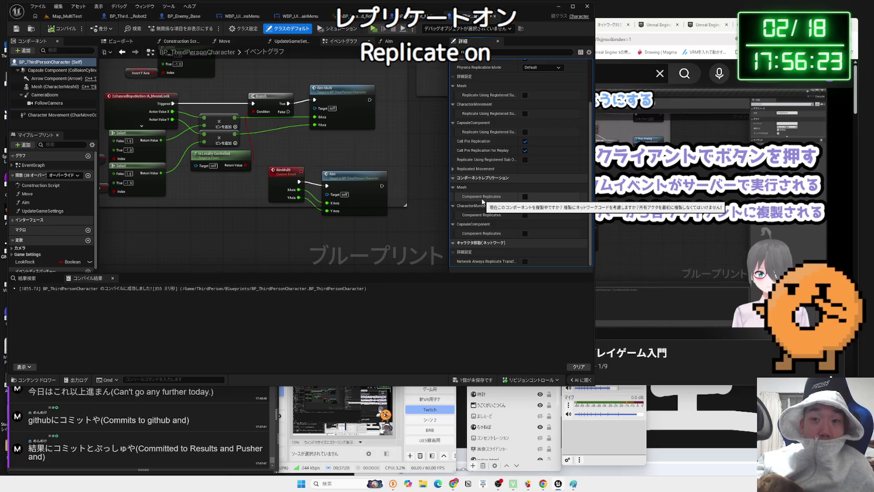
pyautogui.click(53, 87)
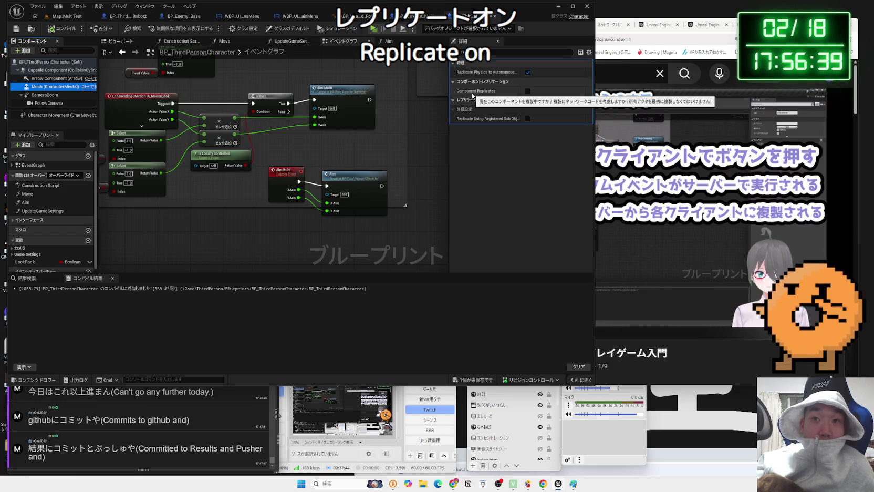
pyautogui.click(460, 52)
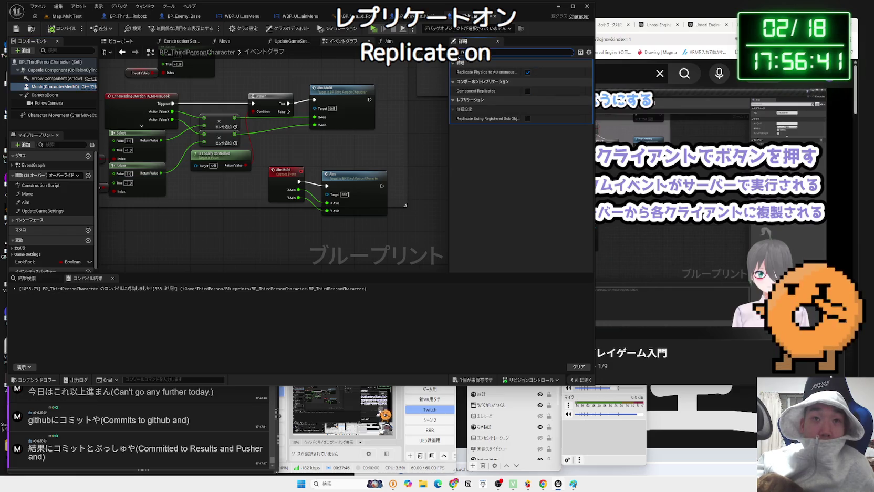
# Step: Clear the 'repli' filter and scroll Mesh's Details to Component Replication, which is off
pyautogui.press('BackSpace')
pyautogui.scroll(-10, 504, 167)
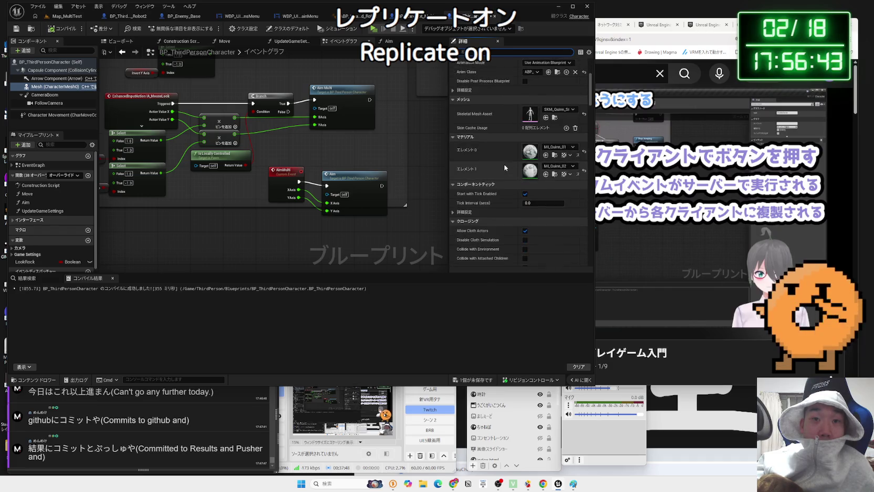
pyautogui.scroll(-5, 503, 164)
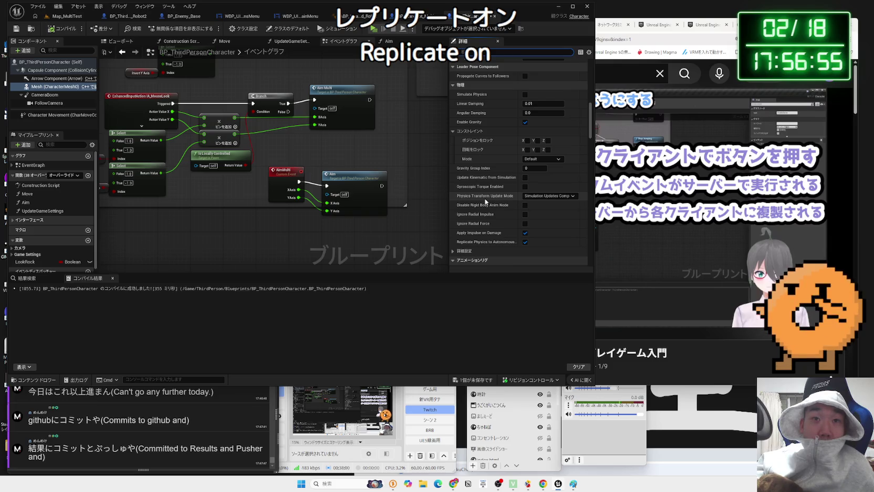
pyautogui.scroll(-6, 486, 201)
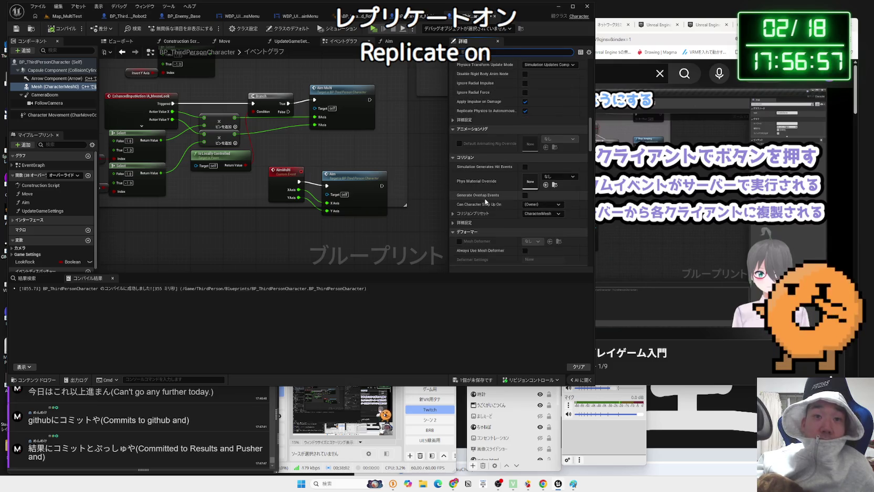
pyautogui.scroll(-6, 486, 200)
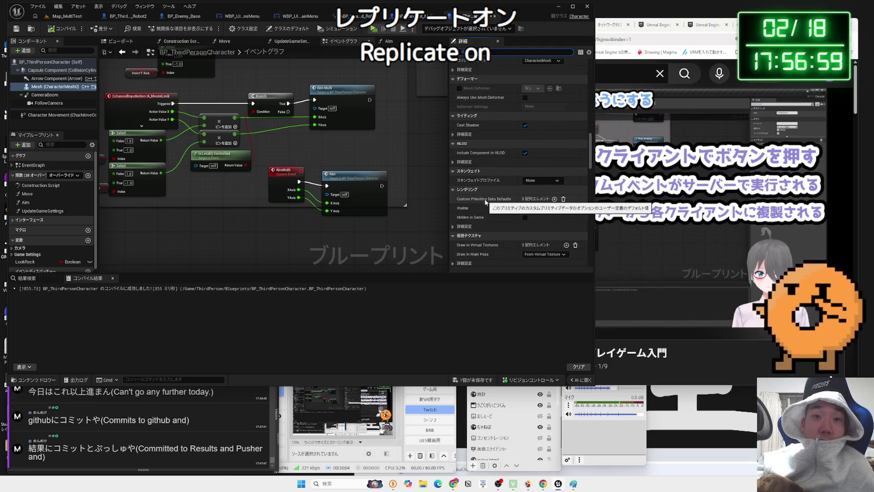
pyautogui.scroll(-4, 486, 201)
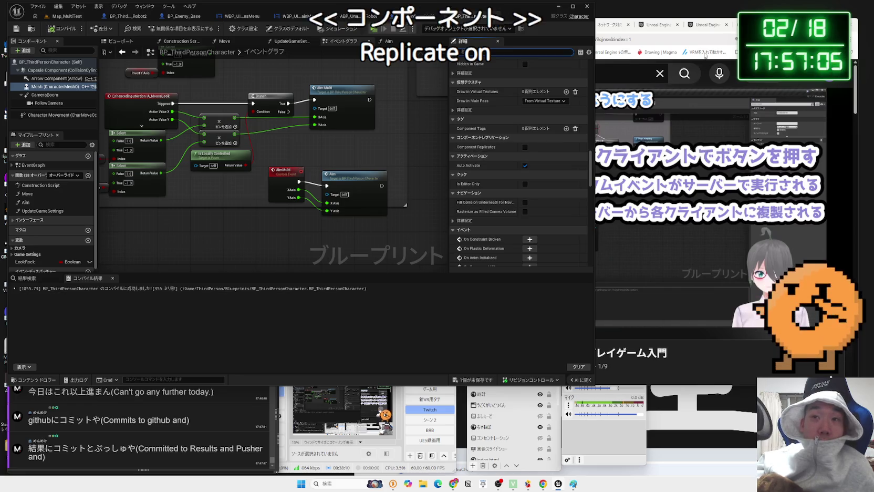
pyautogui.click(608, 26)
# Step: In the Gemini chat, scroll back to the earlier answer about replicating Mesh physics
pyautogui.click(561, 25)
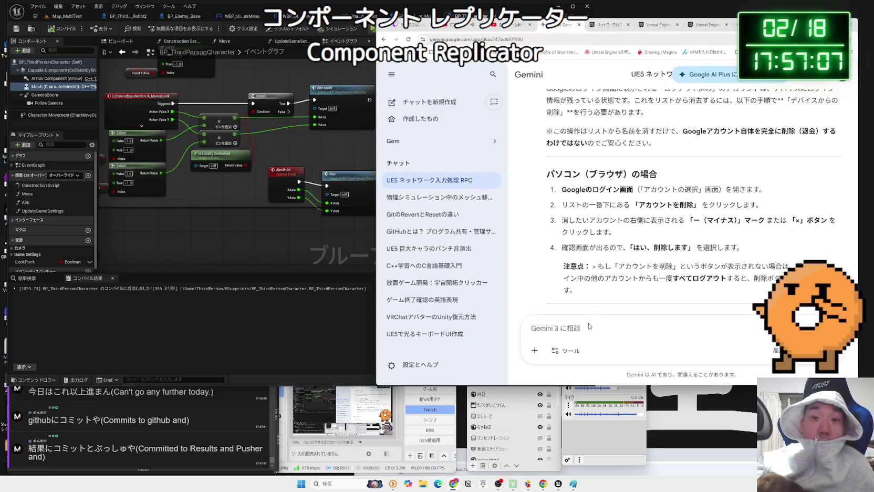
pyautogui.scroll(10, 602, 250)
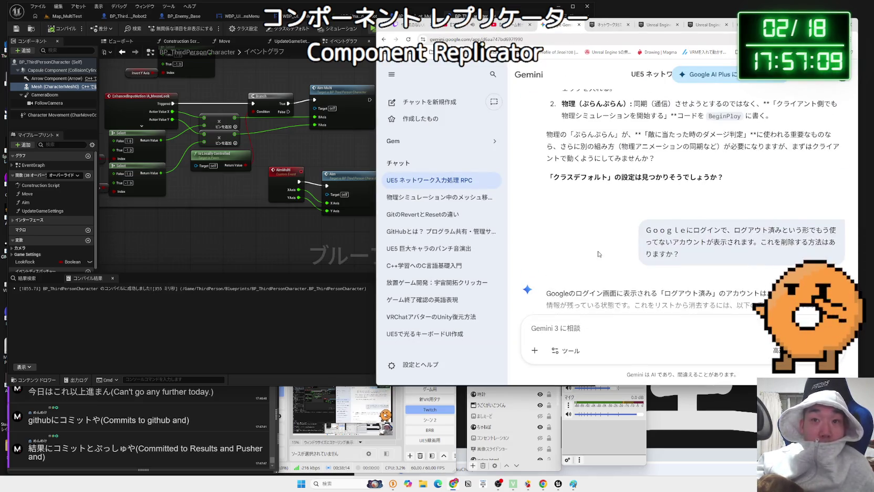
pyautogui.scroll(10, 602, 249)
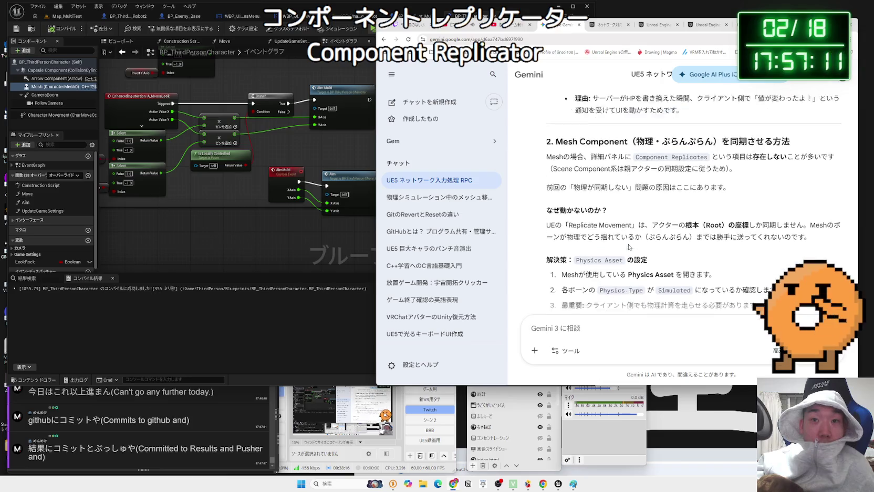
pyautogui.scroll(10, 628, 244)
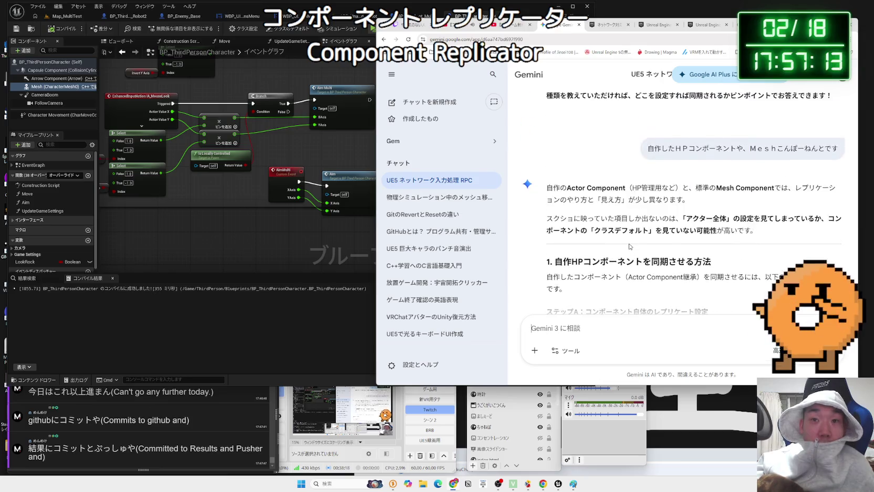
pyautogui.scroll(-8, 625, 185)
pyautogui.scroll(4, 639, 178)
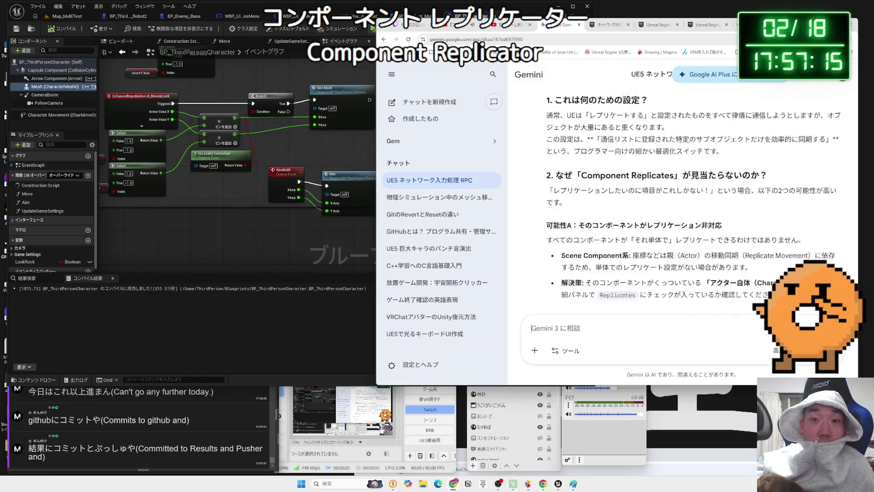
pyautogui.scroll(-1, 638, 179)
pyautogui.scroll(3, 638, 178)
pyautogui.scroll(15, 638, 178)
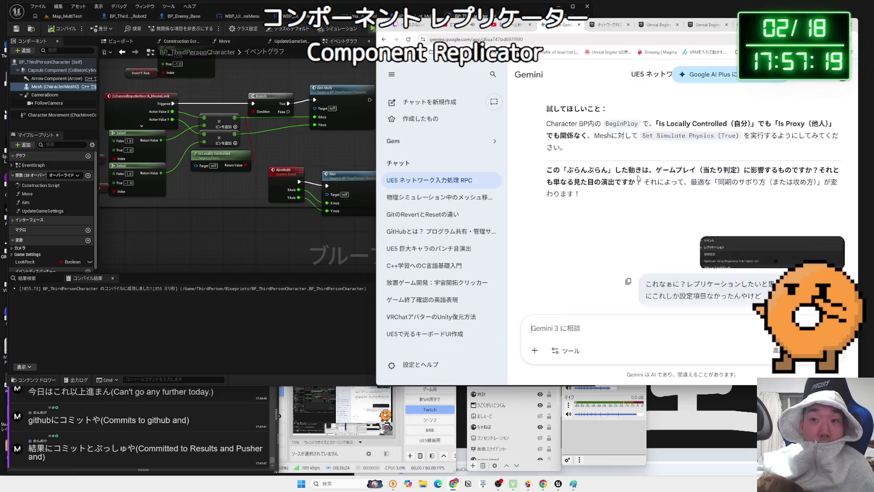
pyautogui.scroll(4, 638, 178)
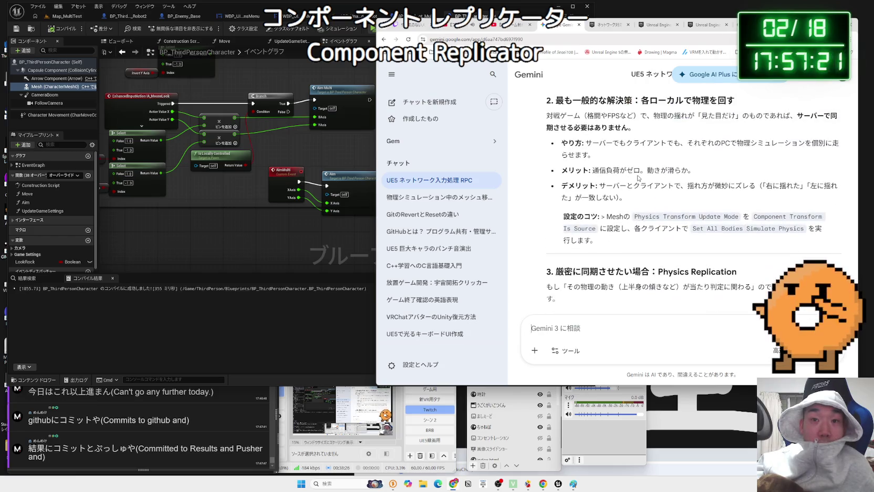
pyautogui.scroll(8, 638, 178)
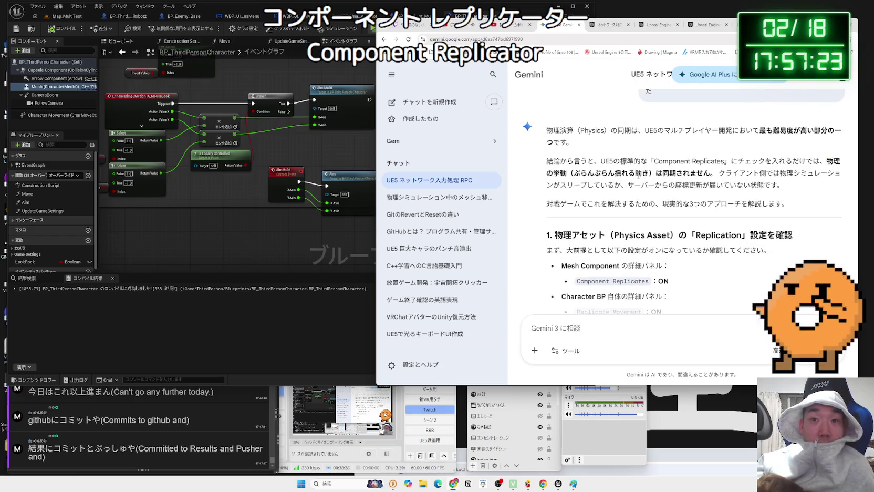
pyautogui.scroll(-1, 638, 176)
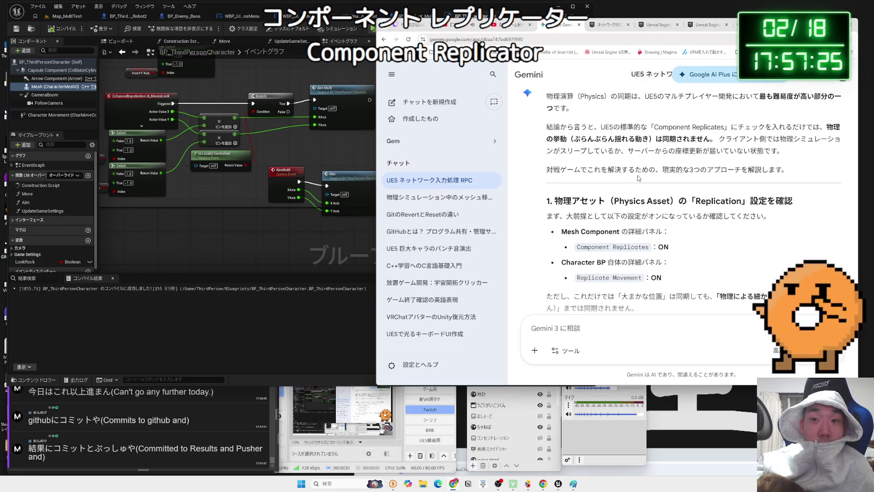
pyautogui.scroll(2, 639, 178)
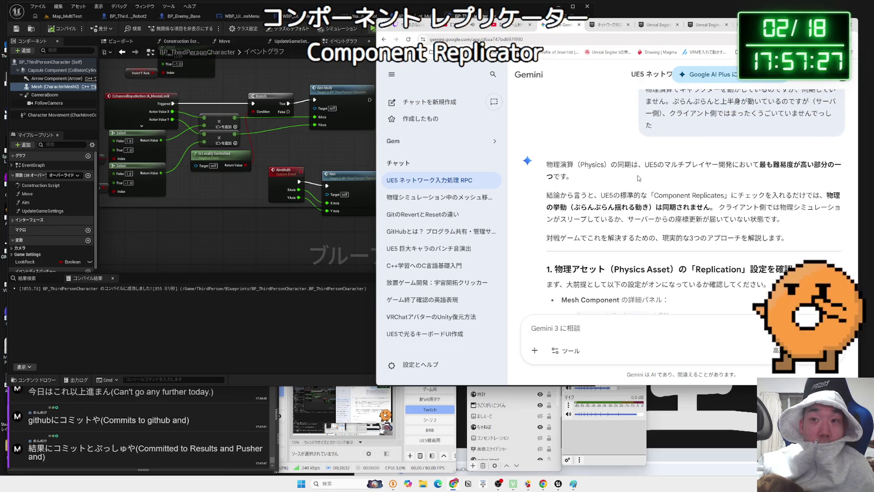
# Step: Select a passage of the physics-replication answer, then go back to the Unreal blueprint editor
pyautogui.moveTo(640, 168); pyautogui.dragTo(574, 178)
pyautogui.tripleClick(600, 173)
pyautogui.click(600, 172)
pyautogui.click(664, 185)
pyautogui.click(337, 246)
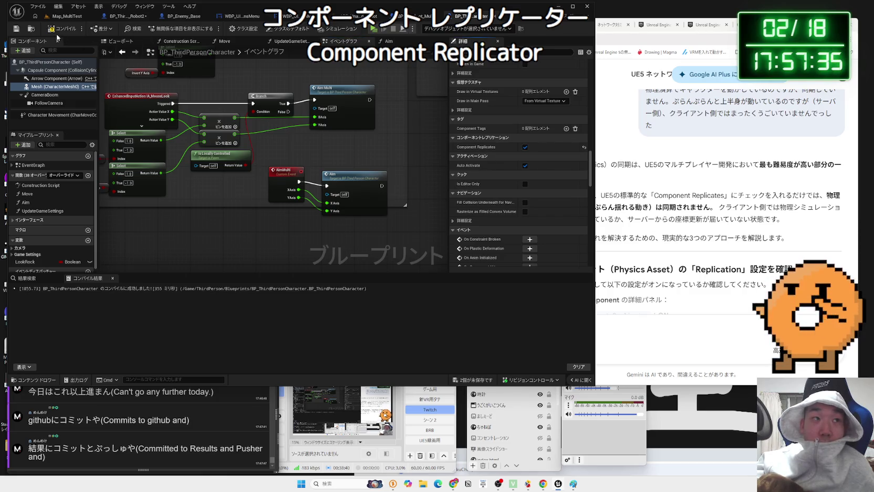
# Step: Turn off Component Replicates on BP_ThirdPersonCharacter's Mesh and compile, then enable it on Robot_Multi's Mesh
pyautogui.click(524, 148)
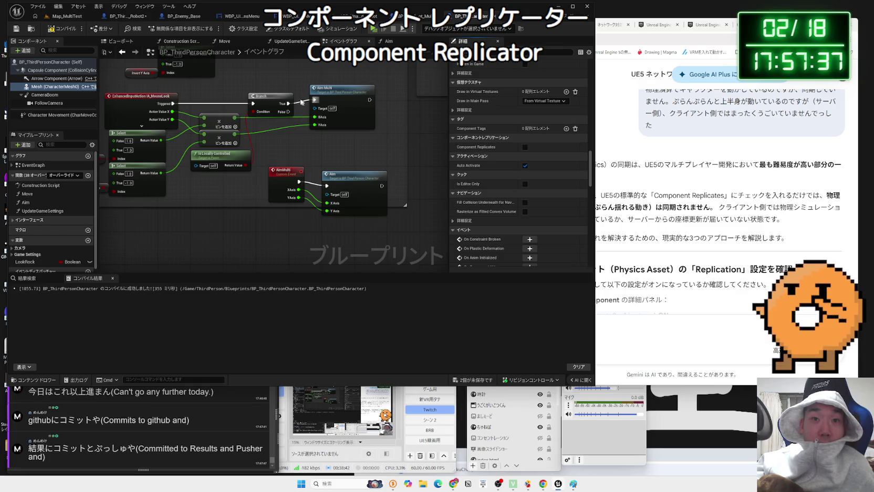
pyautogui.click(53, 30)
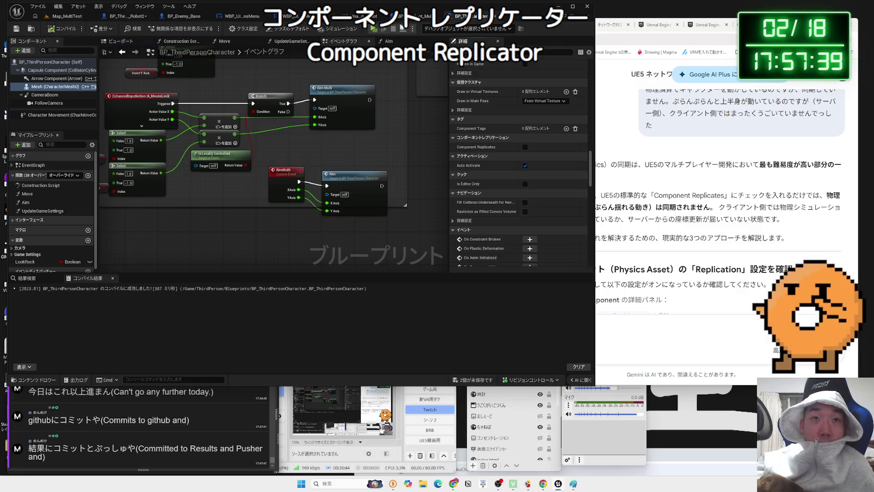
pyautogui.click(413, 21)
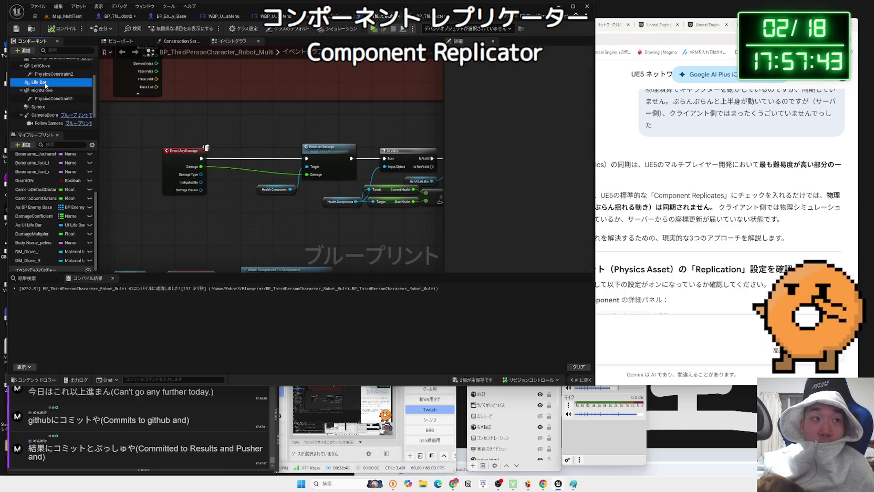
pyautogui.click(53, 58)
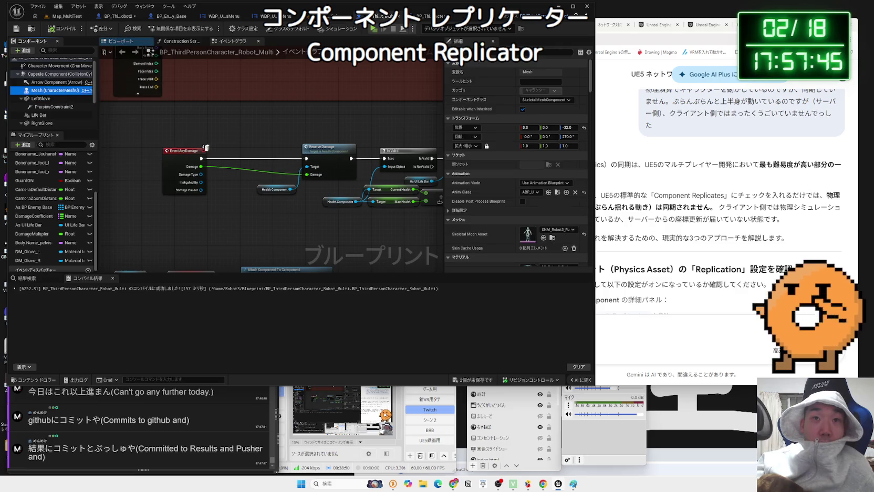
pyautogui.scroll(-7, 495, 214)
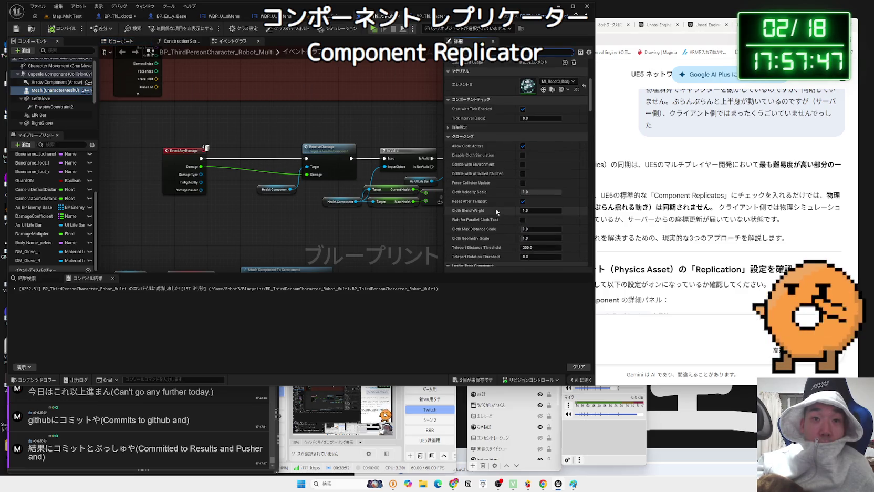
pyautogui.scroll(-6, 499, 211)
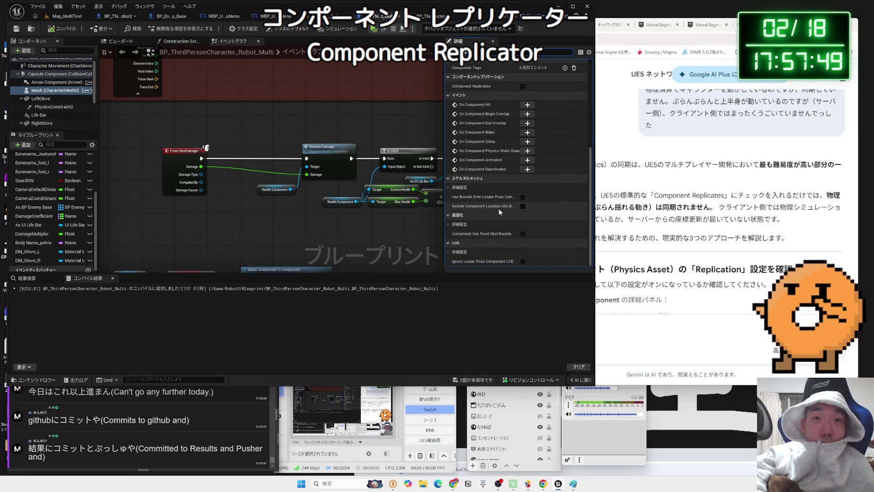
pyautogui.click(523, 86)
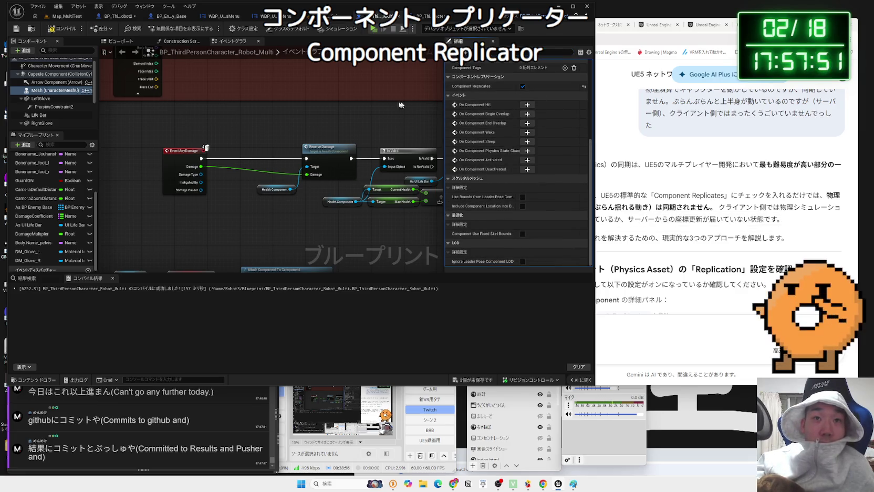
# Step: Enable Component Replicates on Robot_Multi's RightGlove, then return to the Map_MultiTest level
pyautogui.click(44, 100)
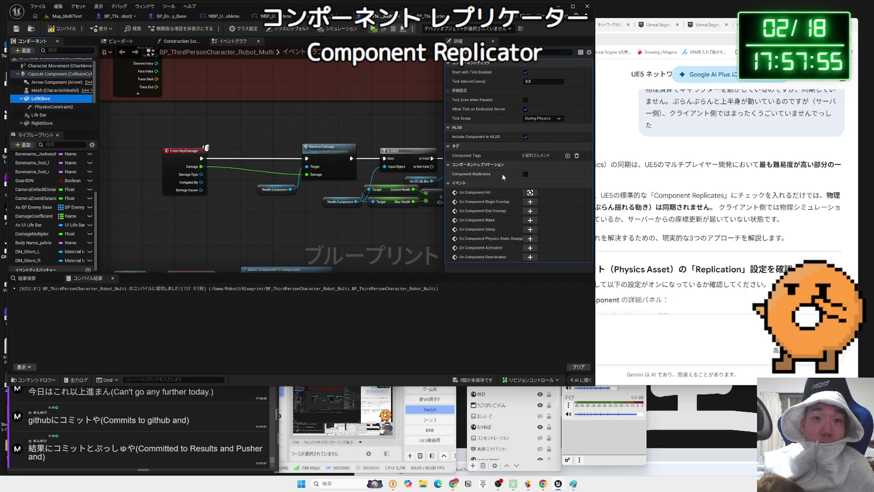
pyautogui.moveTo(480, 176)
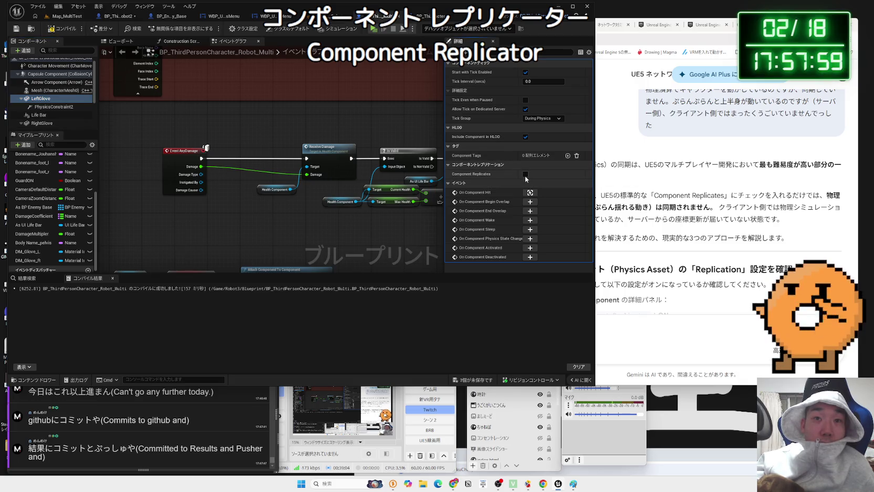
pyautogui.click(42, 124)
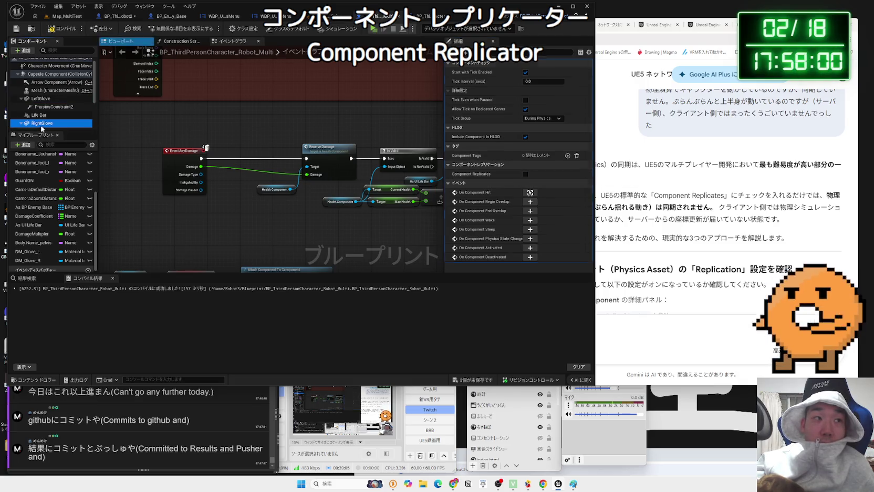
pyautogui.click(526, 174)
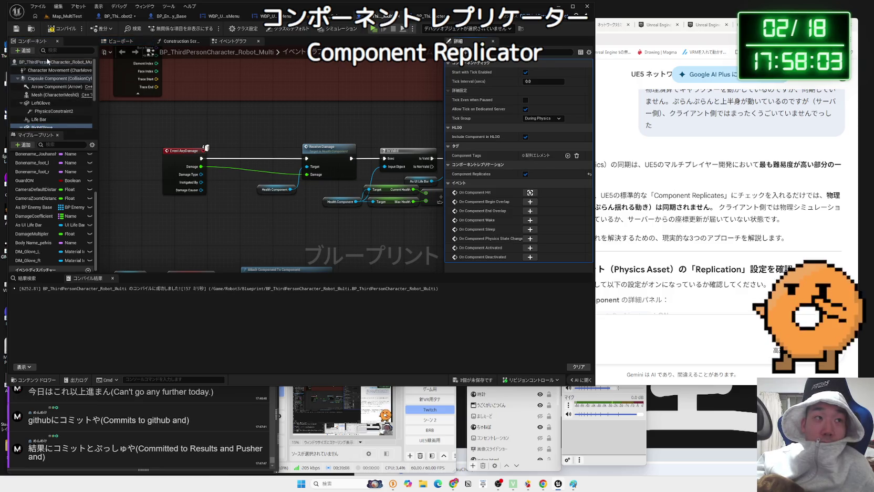
pyautogui.hotkey('ctrl', 'Tab')
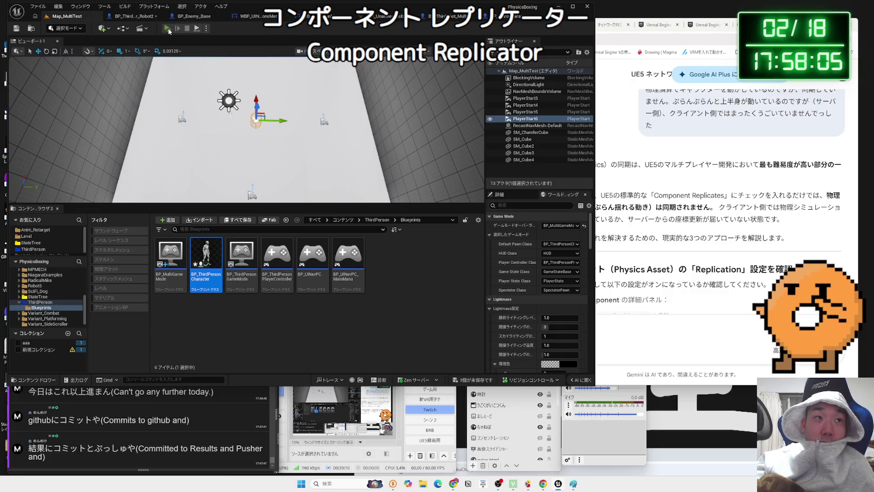
# Step: Play-test Map_MultiTest as server and Client 1, comparing both robot windows, then stop
pyautogui.click(167, 29)
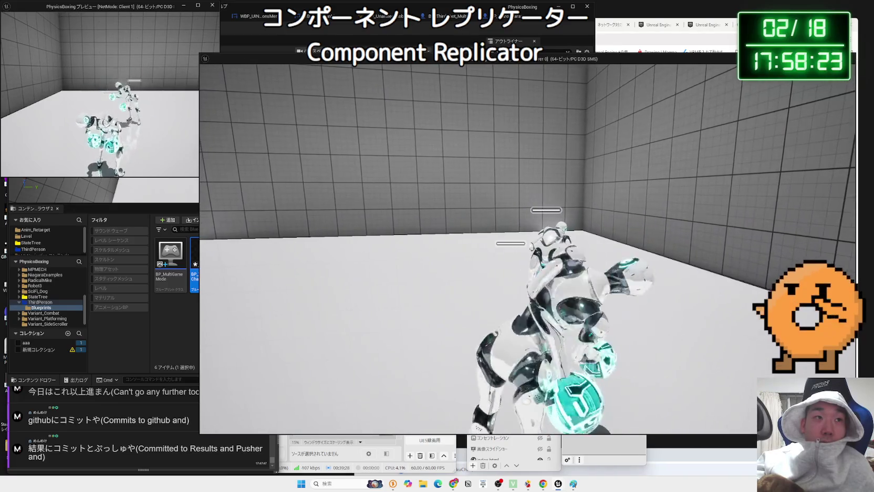
pyautogui.hotkey('alt', 'Tab')
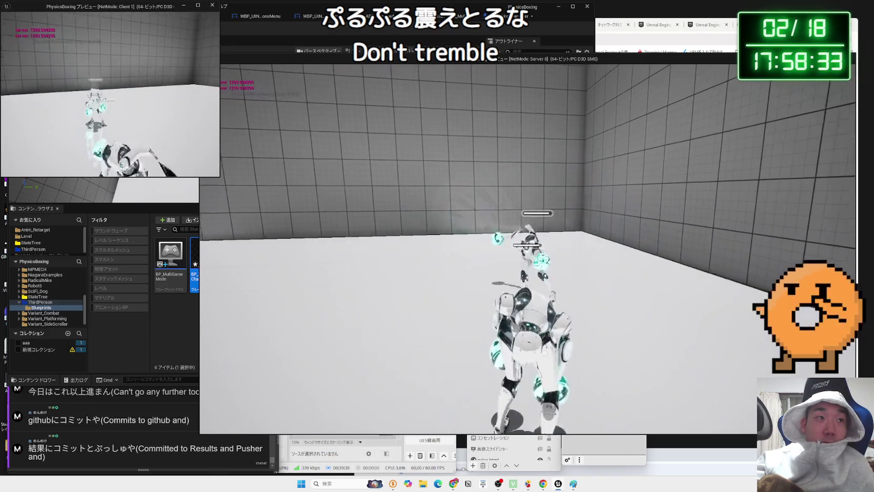
pyautogui.press('Escape')
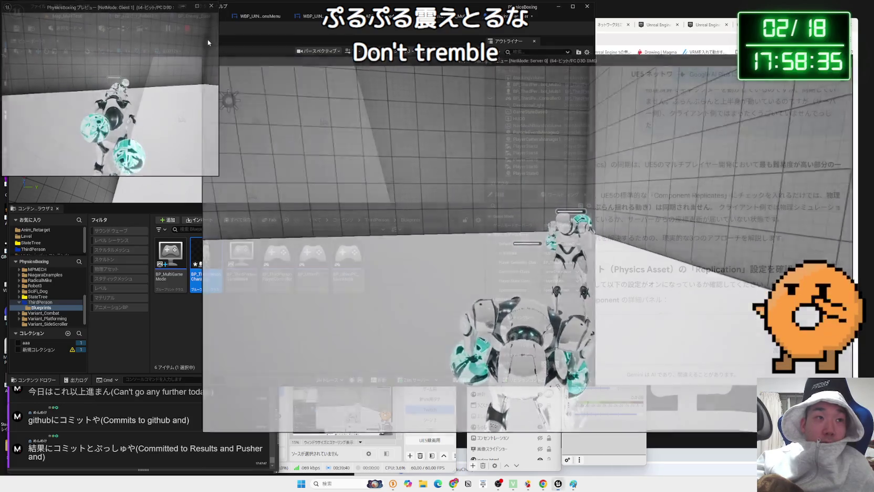
# Step: Compare LeftGlove's Component Replicates across the Robot2, BP_ThirdPersonCharacter and Robot_Multi blueprints
pyautogui.click(319, 19)
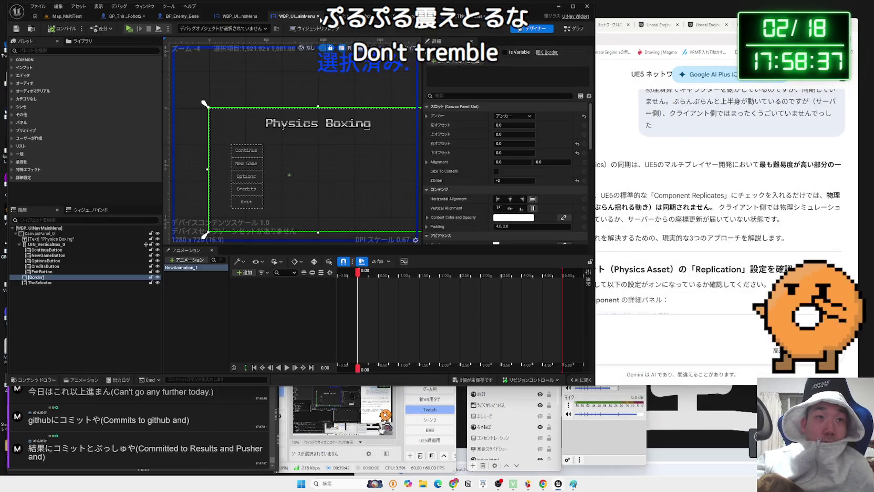
pyautogui.click(119, 16)
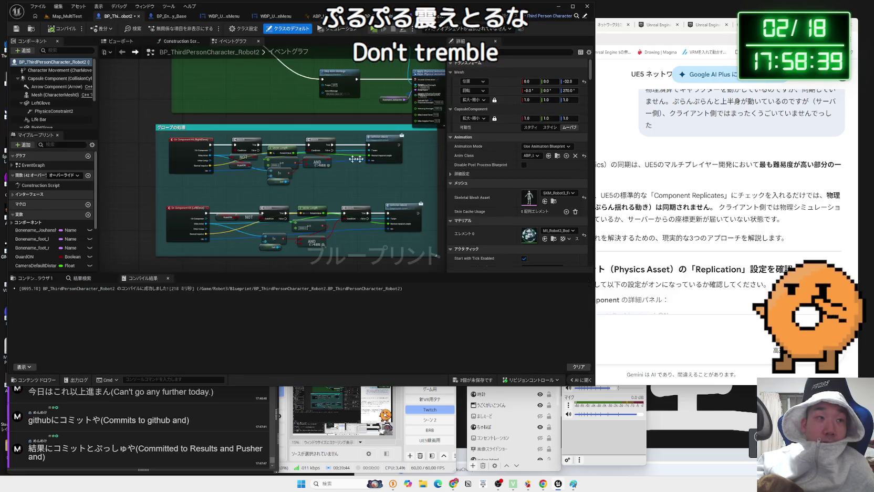
pyautogui.click(42, 103)
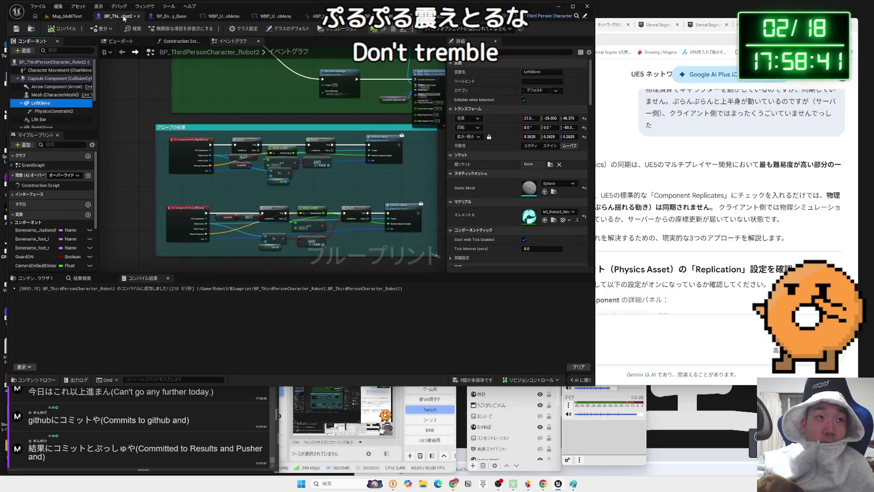
pyautogui.click(413, 16)
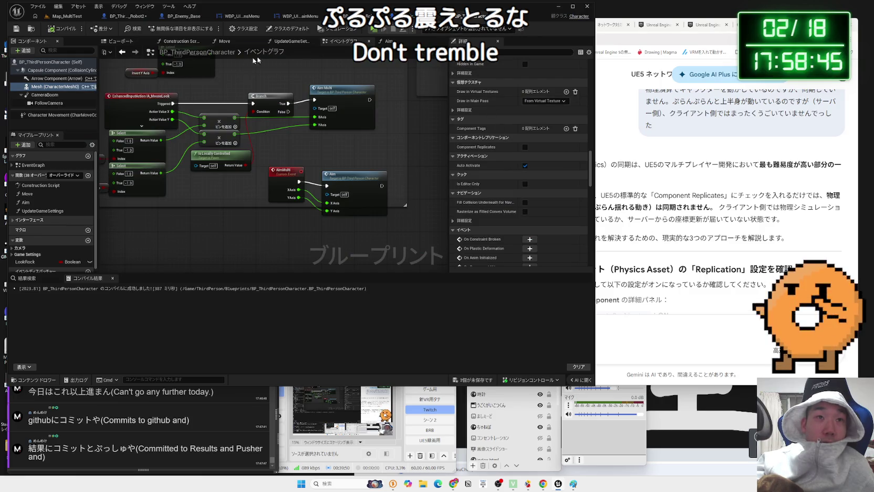
pyautogui.click(549, 16)
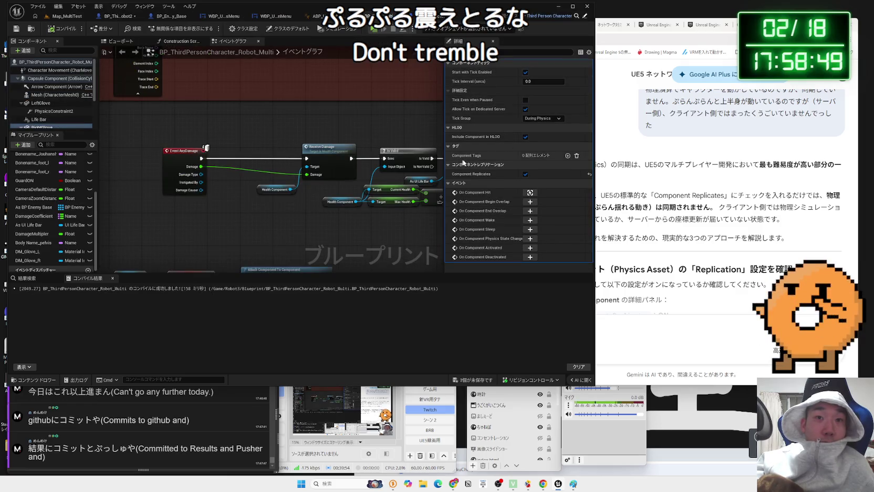
pyautogui.click(526, 175)
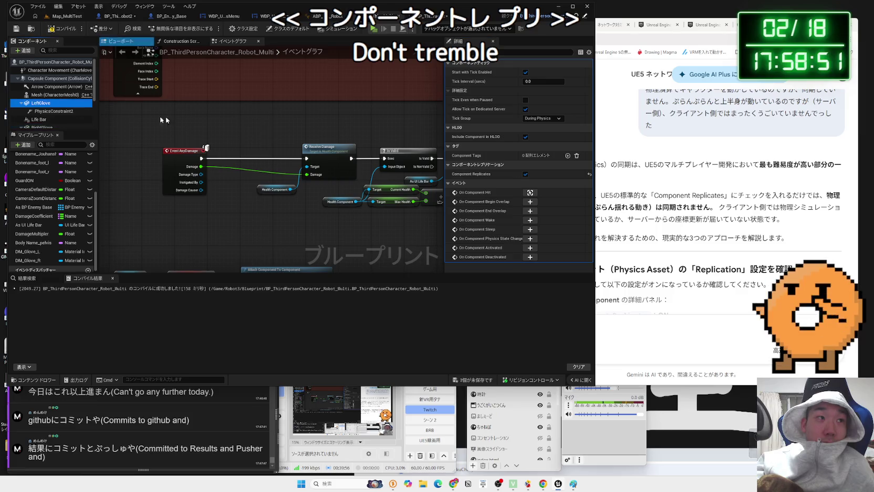
# Step: Run a server/client play session on Map_MultiTest, switching between both windows, then stop it
pyautogui.click(61, 16)
pyautogui.click(167, 28)
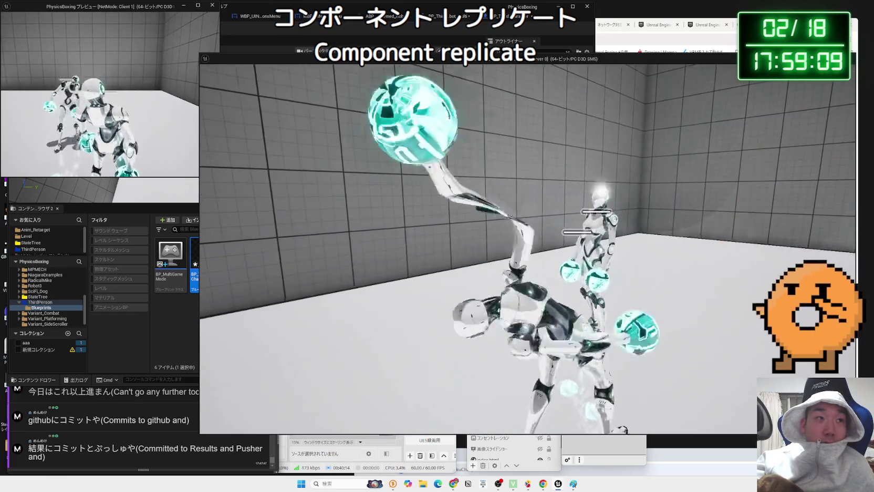
pyautogui.hotkey('alt', 'Tab')
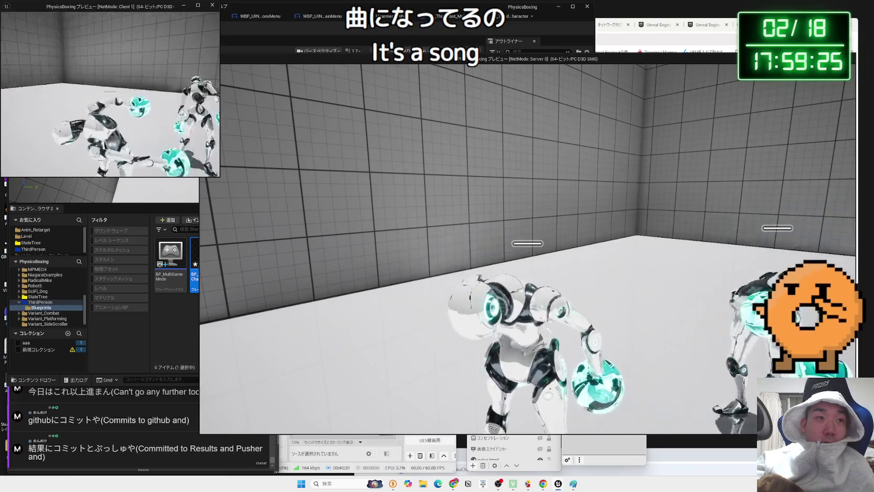
pyautogui.hotkey('alt', 'Tab')
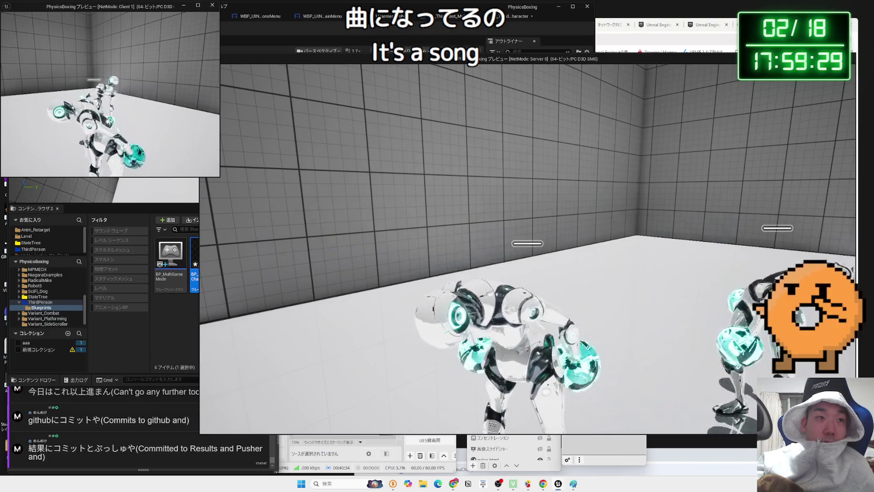
pyautogui.press('Escape')
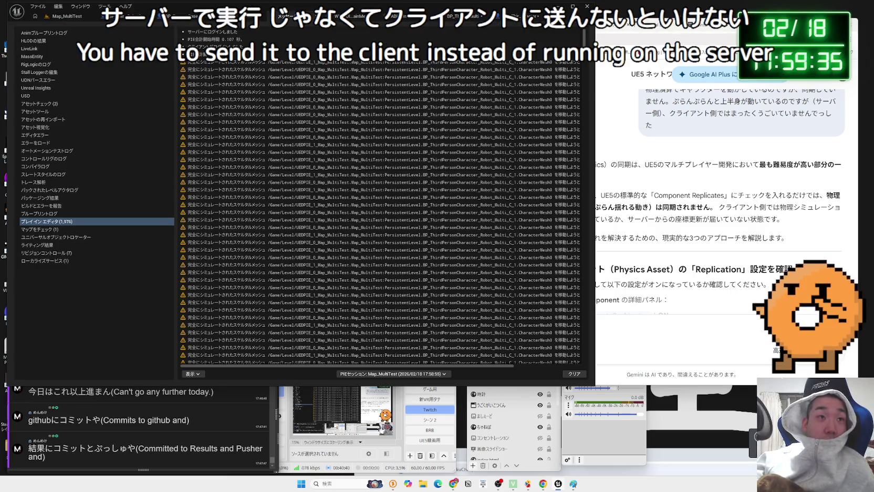
# Step: Back in the Robot2 blueprint, save all unsaved assets and confirm the packages
pyautogui.click(585, 16)
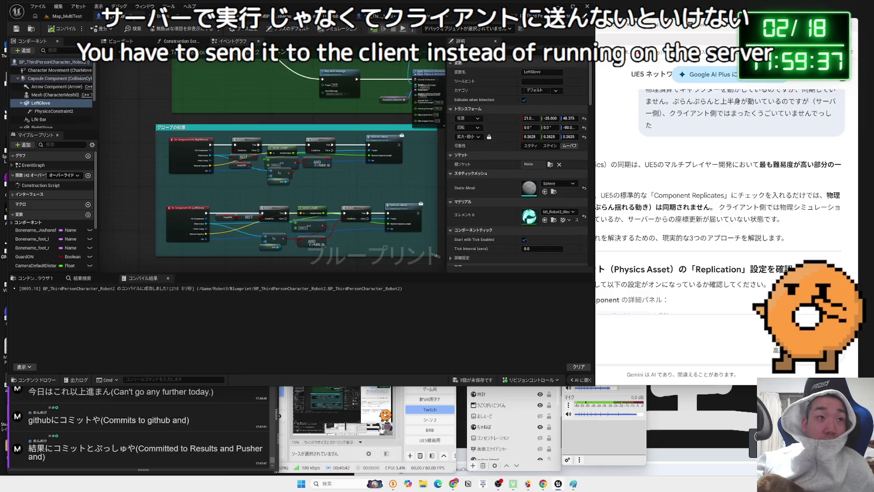
pyautogui.click(473, 379)
pyautogui.click(479, 315)
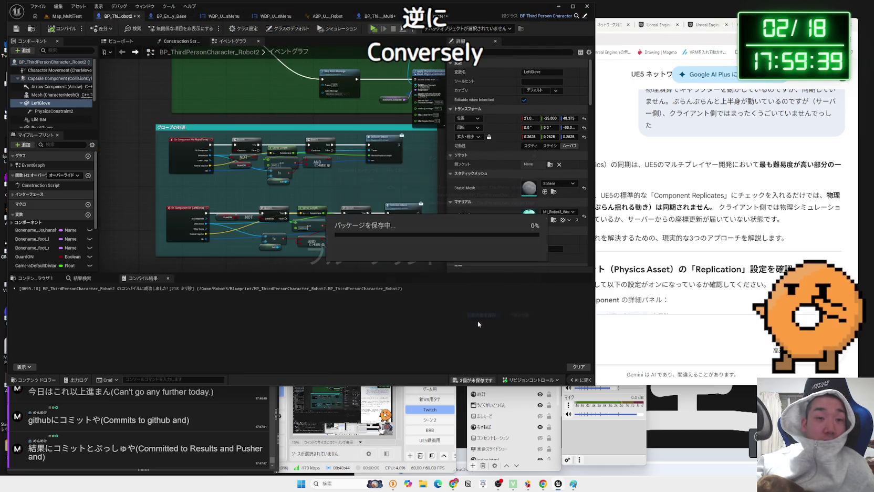
# Step: Reread Gemini's answer on Component Replicates and physics sync, then select Robot2's Mesh component
pyautogui.click(707, 320)
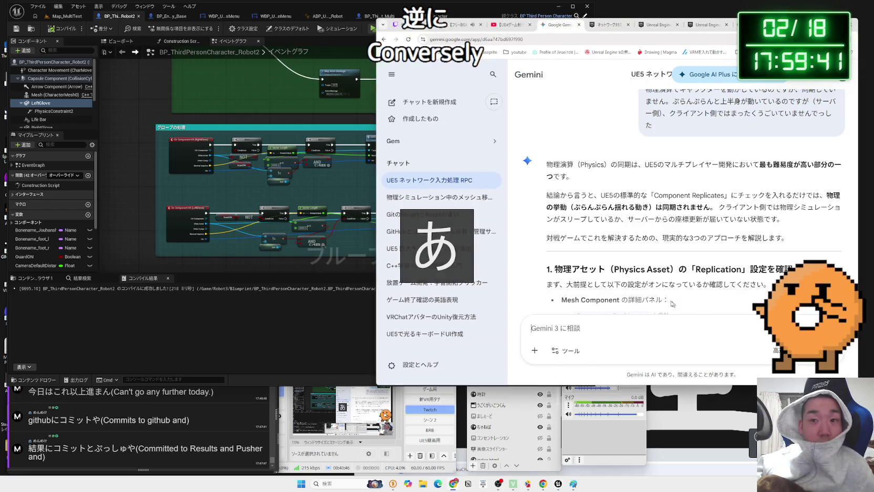
pyautogui.scroll(15, 647, 295)
pyautogui.scroll(-10, 647, 295)
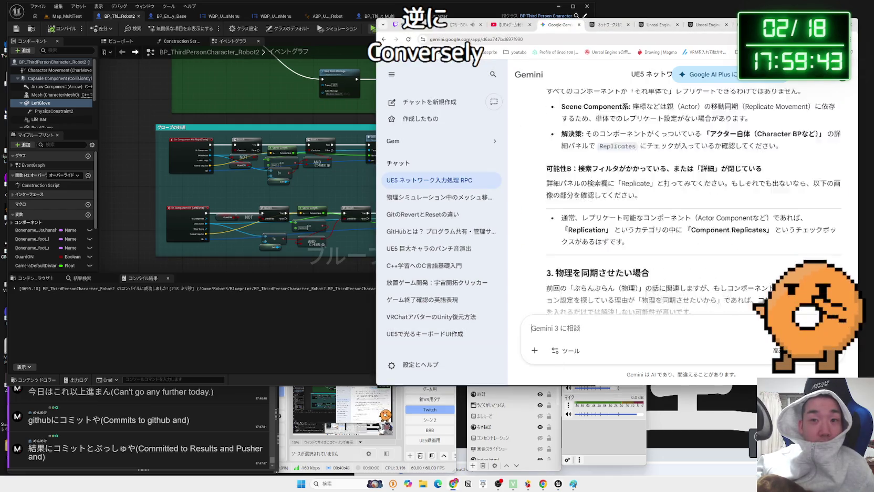
pyautogui.scroll(-15, 645, 299)
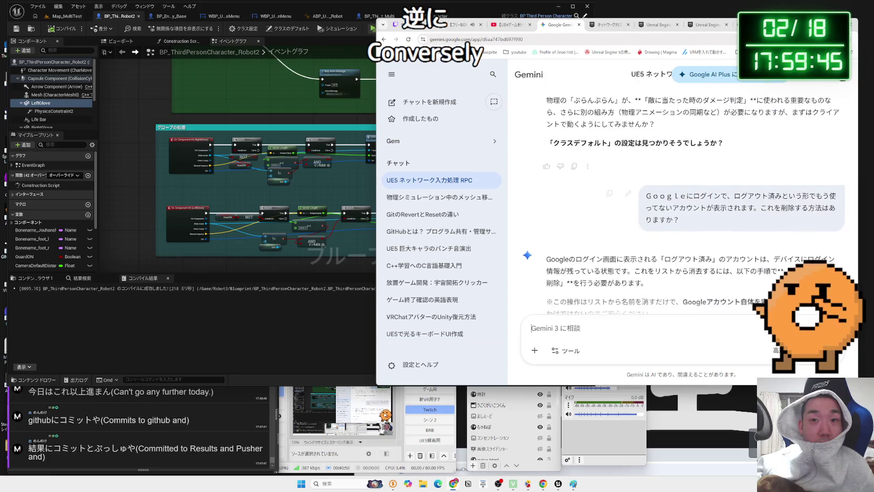
pyautogui.click(85, 95)
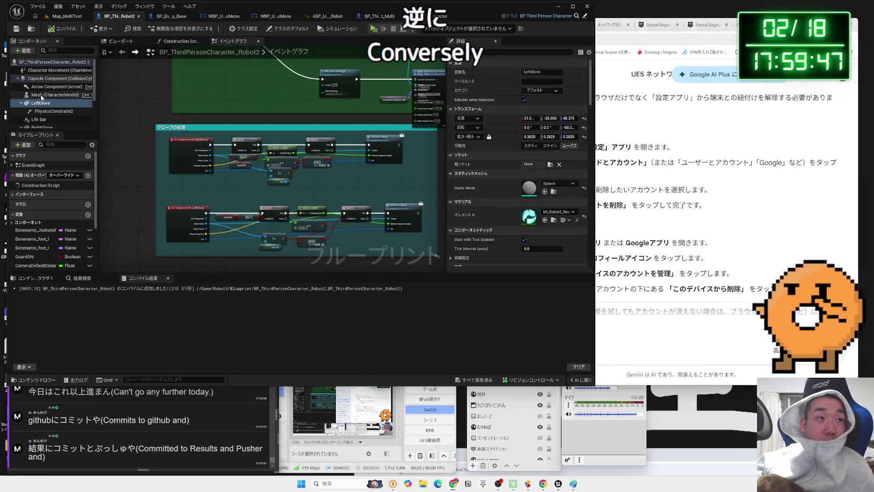
# Step: Scroll Robot2's Mesh Details down to the Component Replication section
pyautogui.scroll(-15, 518, 192)
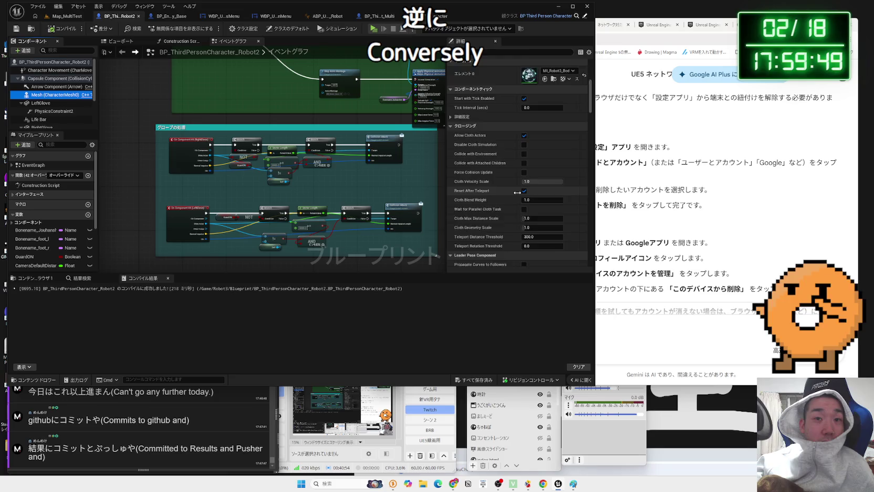
pyautogui.scroll(-5, 517, 192)
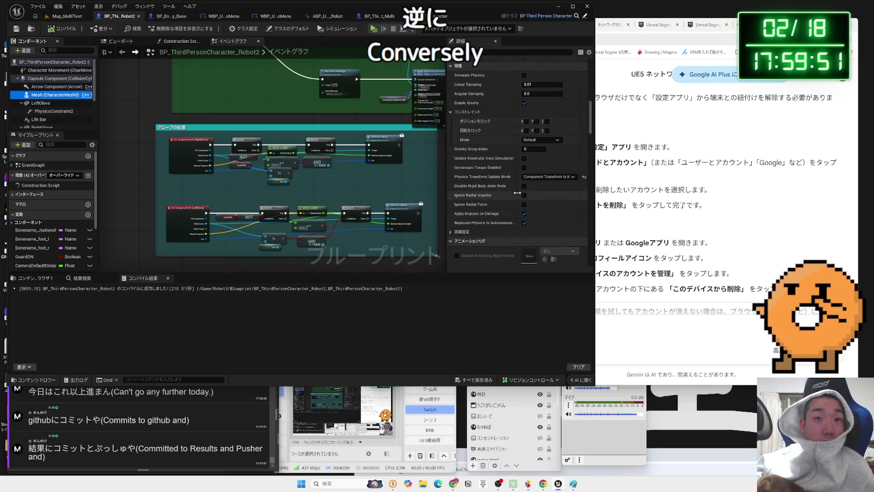
pyautogui.scroll(-10, 552, 198)
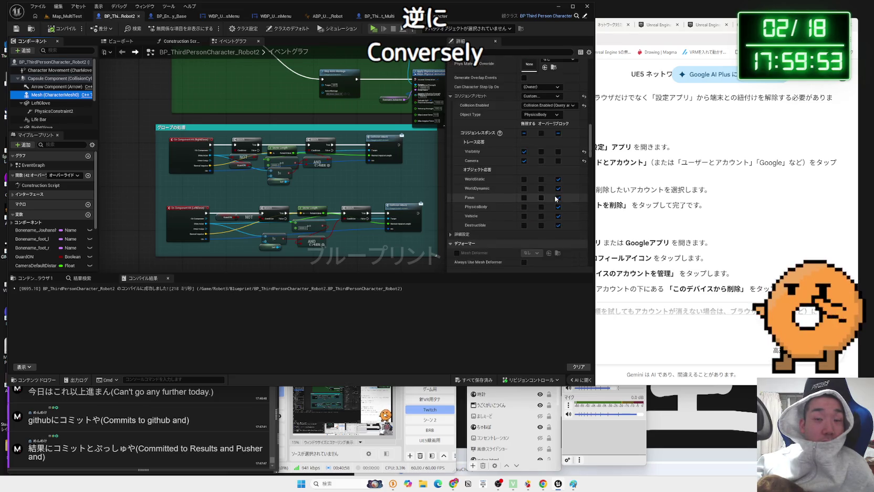
pyautogui.scroll(-6, 555, 198)
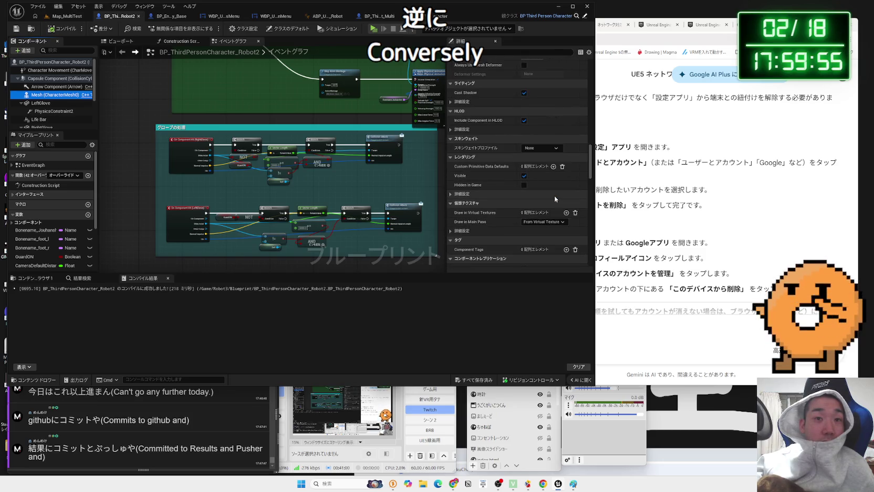
pyautogui.scroll(-3, 555, 198)
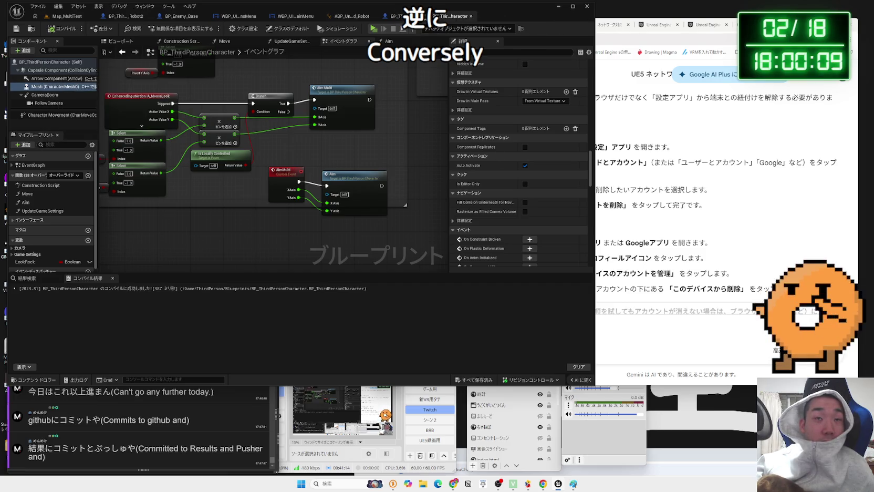
# Step: Close BP_ThirdPersonCharacter, review Robot_Multi's Mesh Component Replicates setting, and return to Map_MultiTest
pyautogui.click(471, 16)
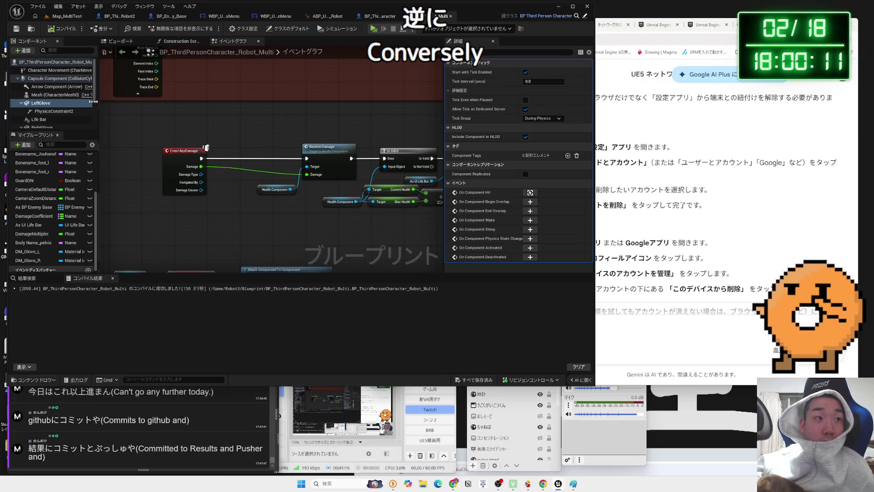
pyautogui.click(44, 104)
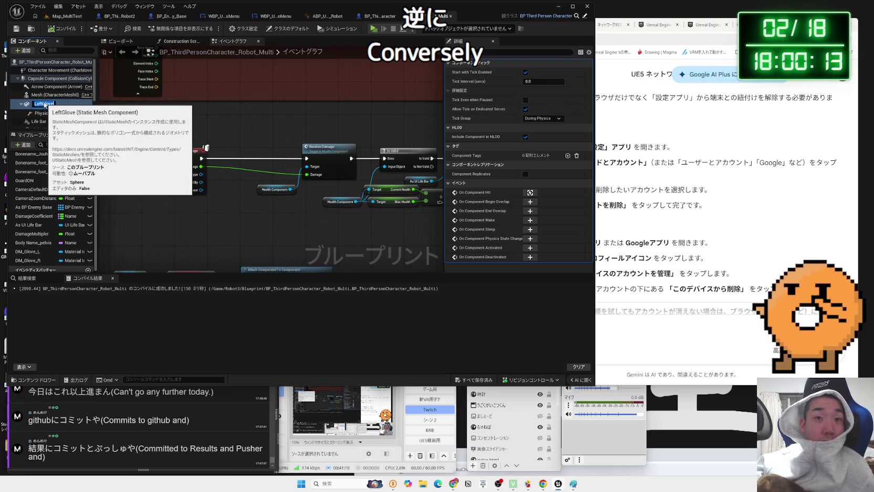
pyautogui.click(52, 95)
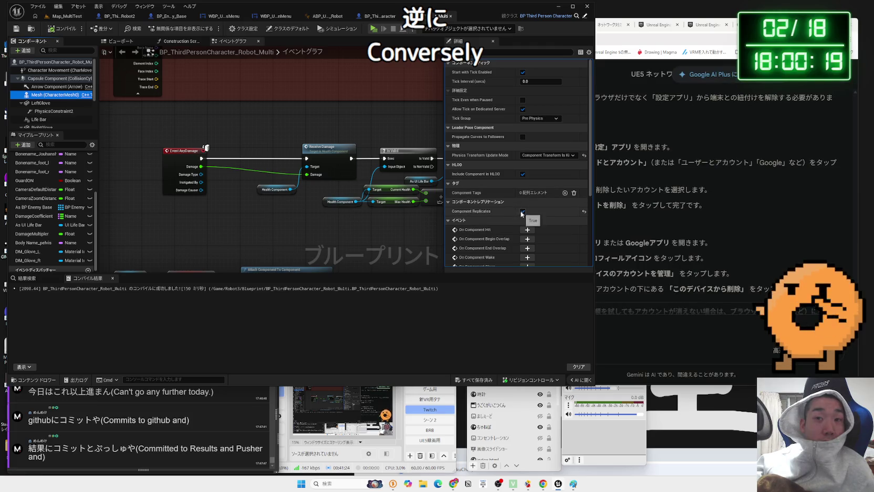
pyautogui.scroll(-1, 546, 207)
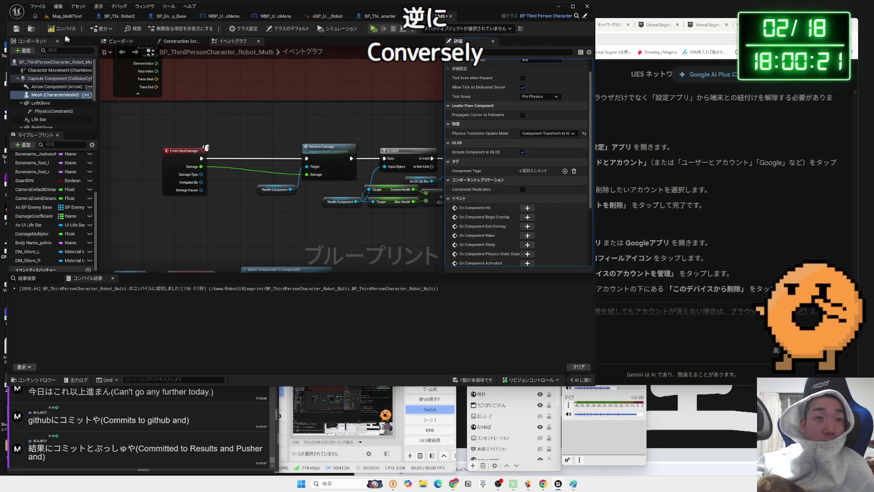
pyautogui.click(55, 18)
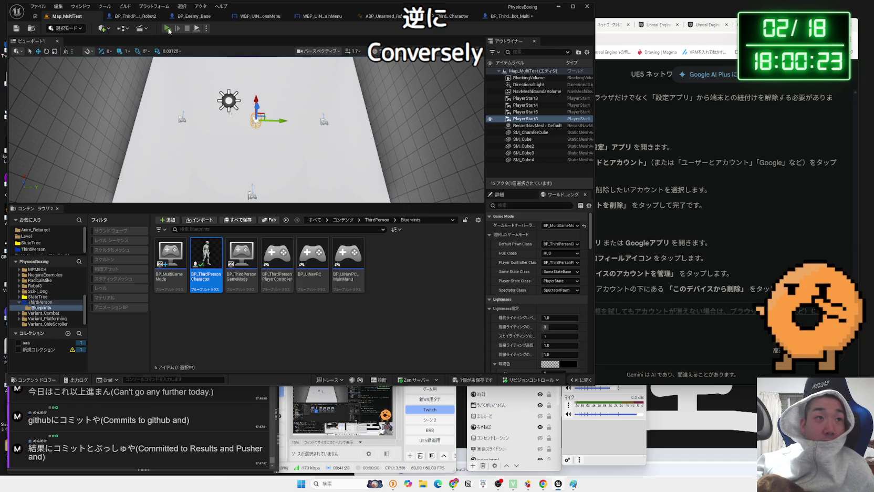
# Step: Launch a server/client play test of Map_MultiTest and walk the robot boxer around with A and D
pyautogui.click(167, 28)
pyautogui.press('a')
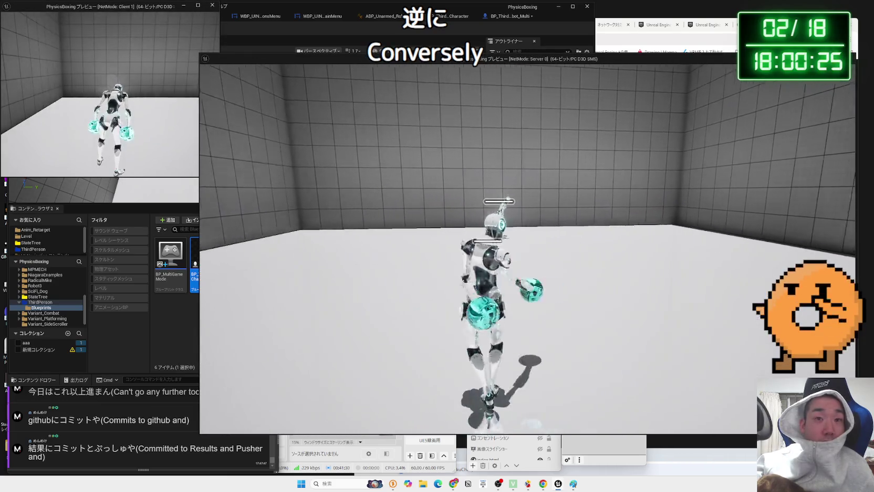
pyautogui.press('d')
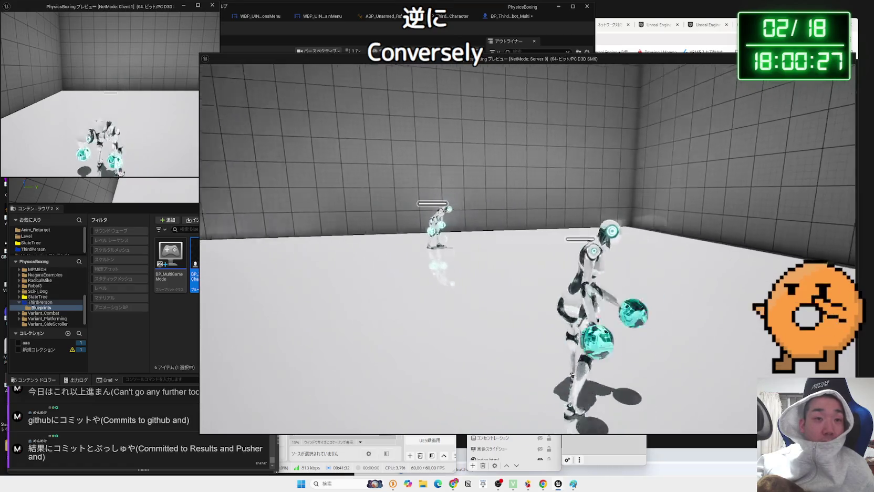
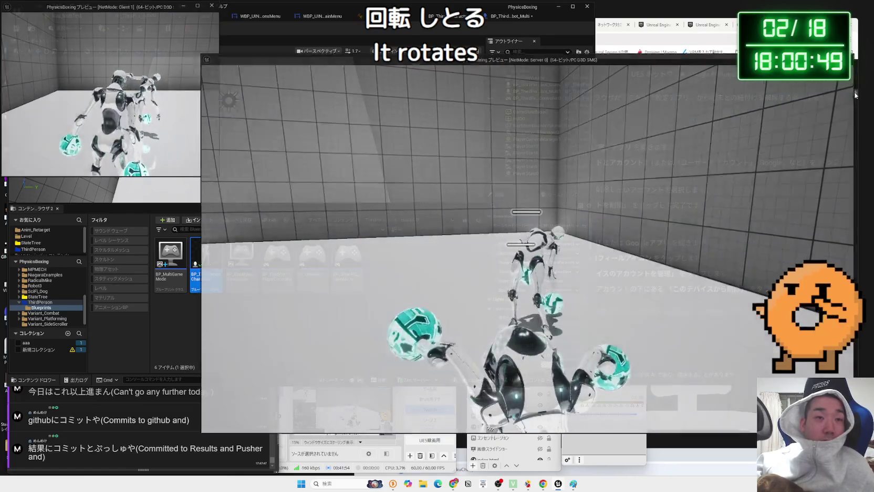
# Step: Stop play, close the warnings log, then rerun and end the Map_MultiTest client-server test
pyautogui.press('Escape')
pyautogui.click(316, 18)
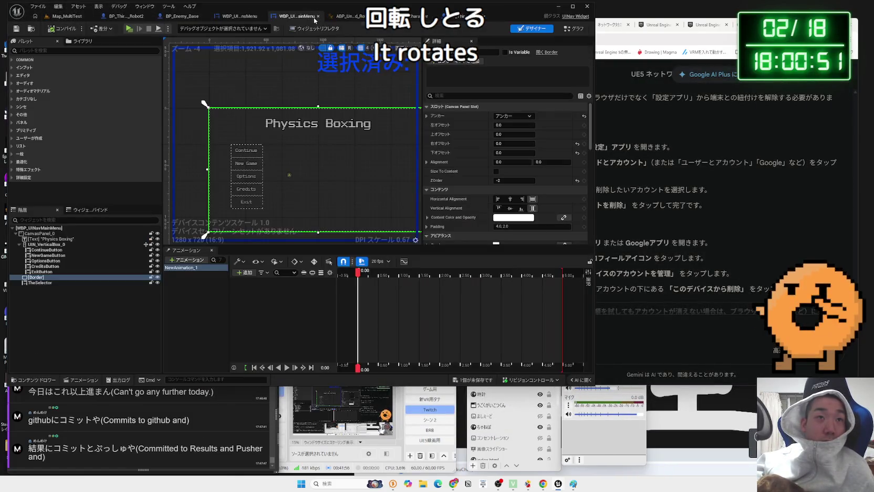
pyautogui.click(69, 17)
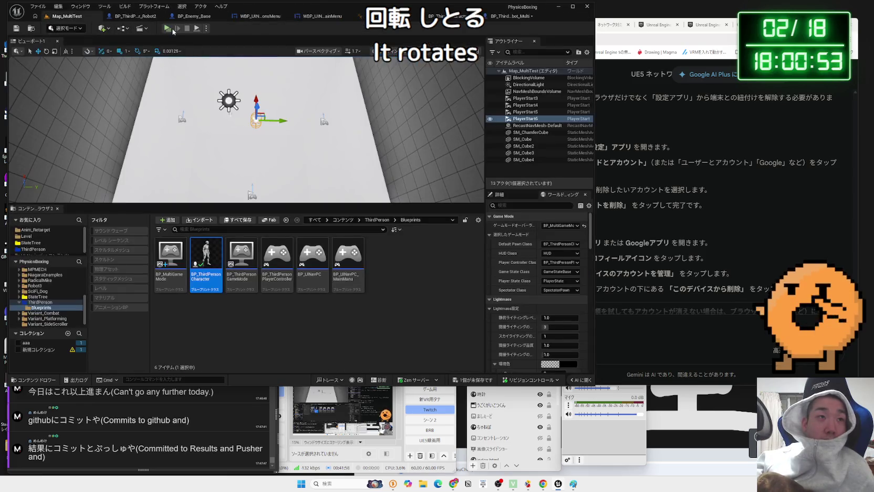
pyautogui.click(167, 29)
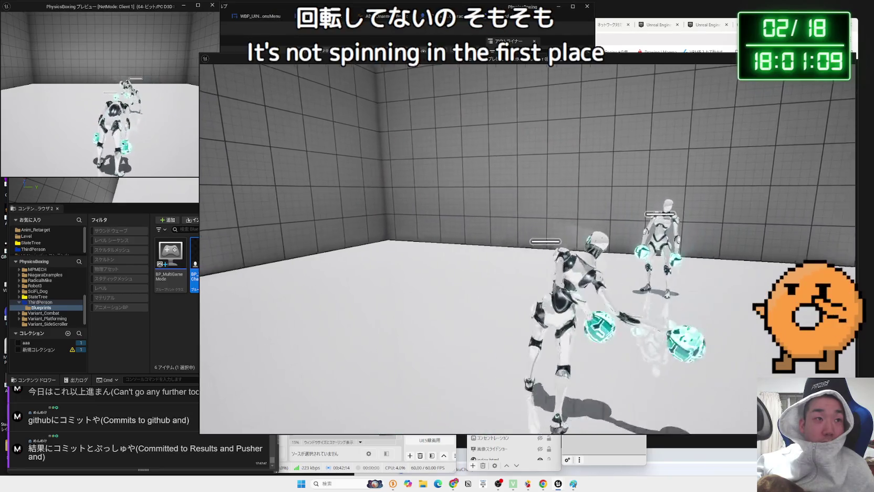
pyautogui.press('Escape')
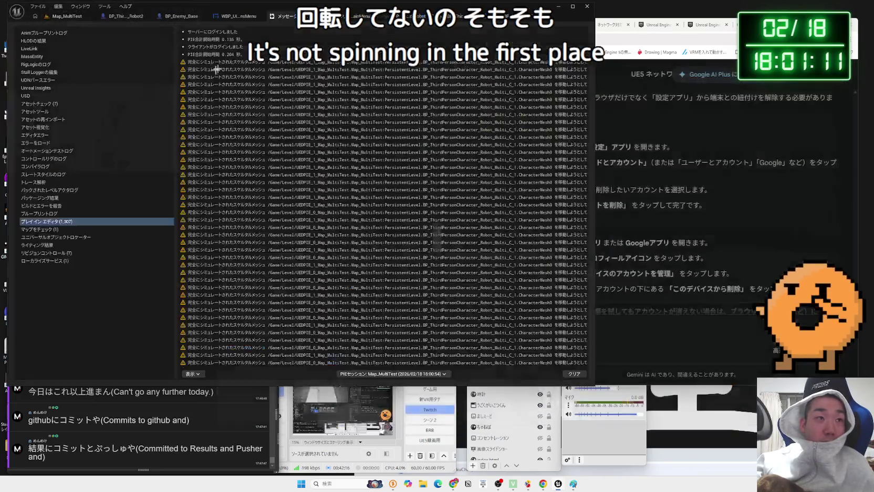
# Step: Check the Robot_Multi blueprint, rerun and stop the multiplayer test, then bring up Gemini
pyautogui.click(423, 16)
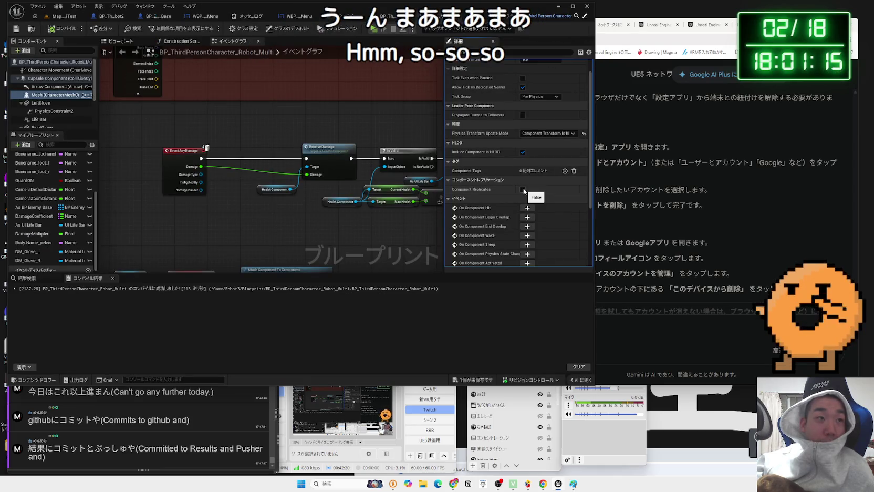
pyautogui.click(60, 17)
pyautogui.hotkey('alt', 'p')
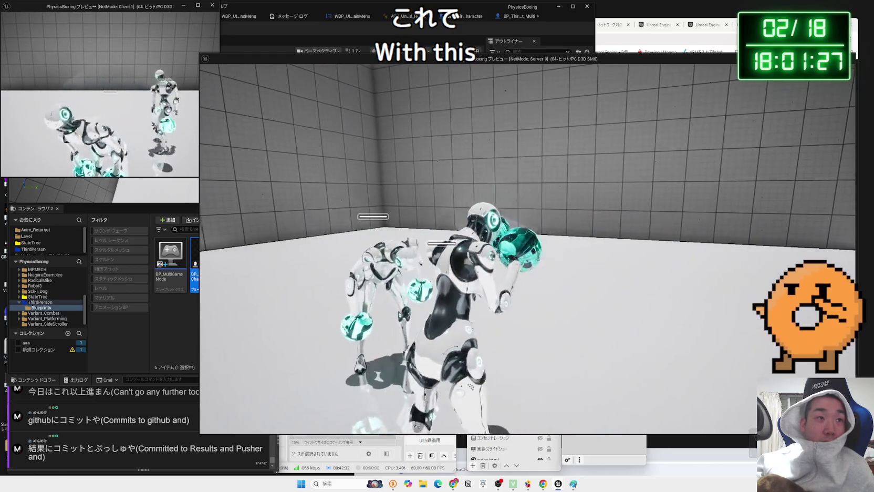
pyautogui.press('Escape')
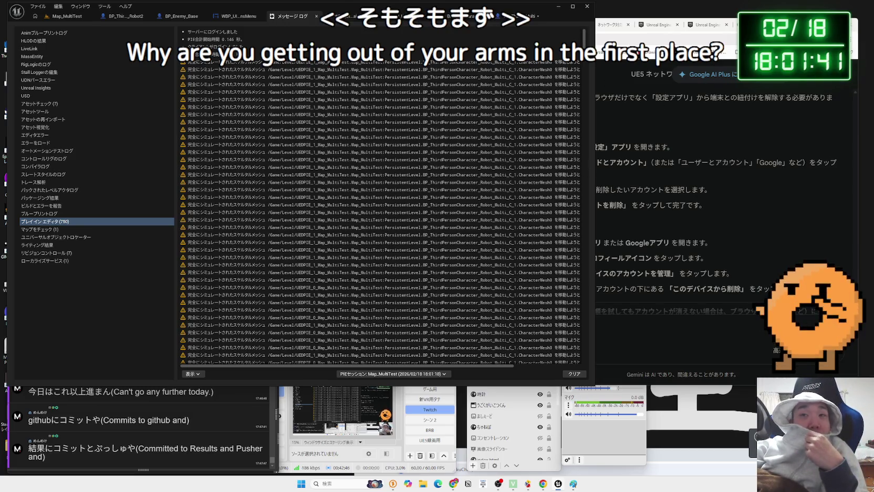
pyautogui.click(656, 19)
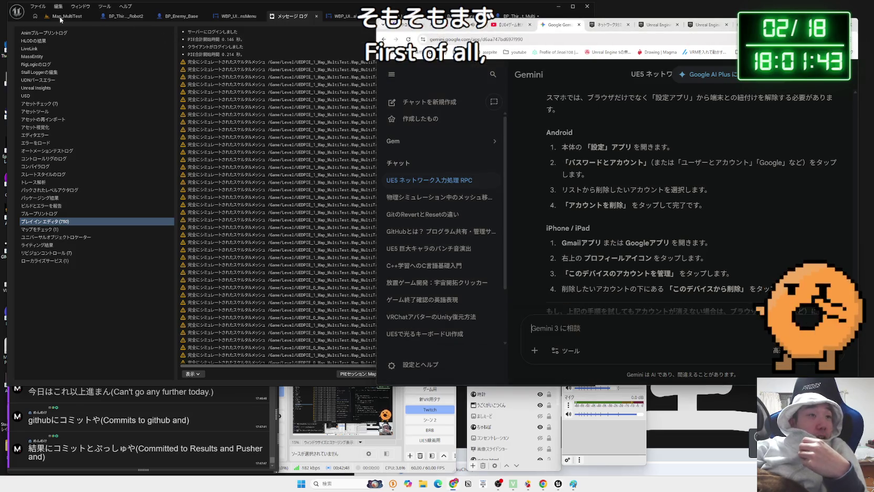
# Step: Focus the view on the player starts in Map_MultiTest and delete the extra player start
pyautogui.click(60, 17)
pyautogui.click(207, 29)
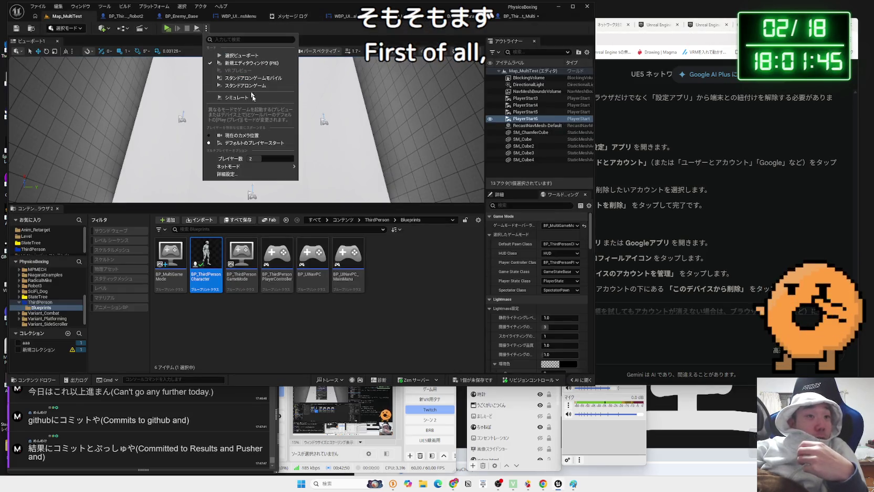
pyautogui.click(252, 195)
pyautogui.press('f')
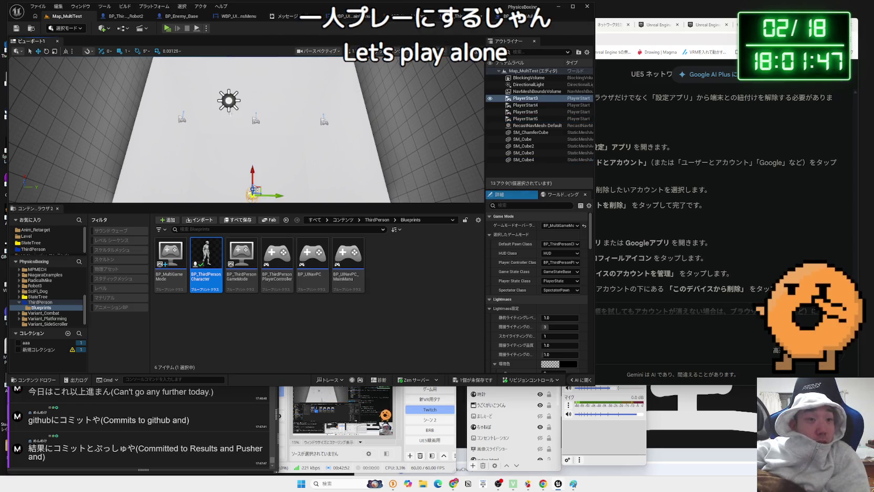
pyautogui.moveTo(183, 157); pyautogui.dragTo(183, 141)
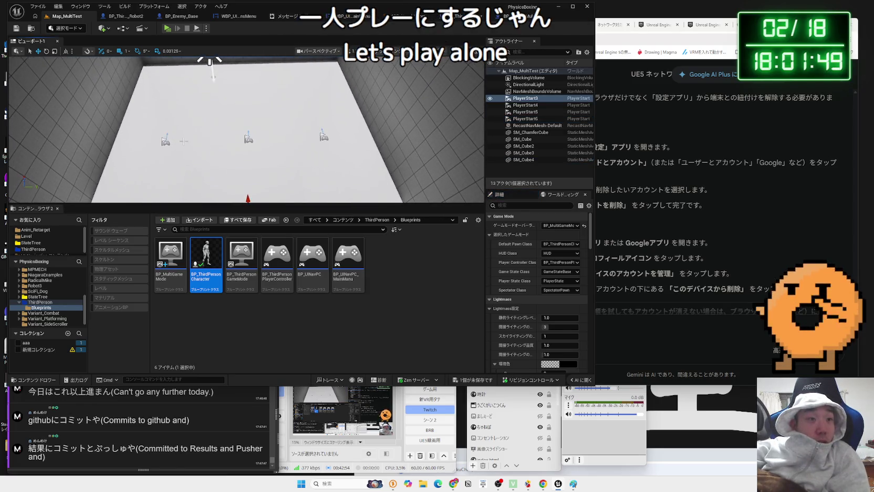
pyautogui.press('Delete')
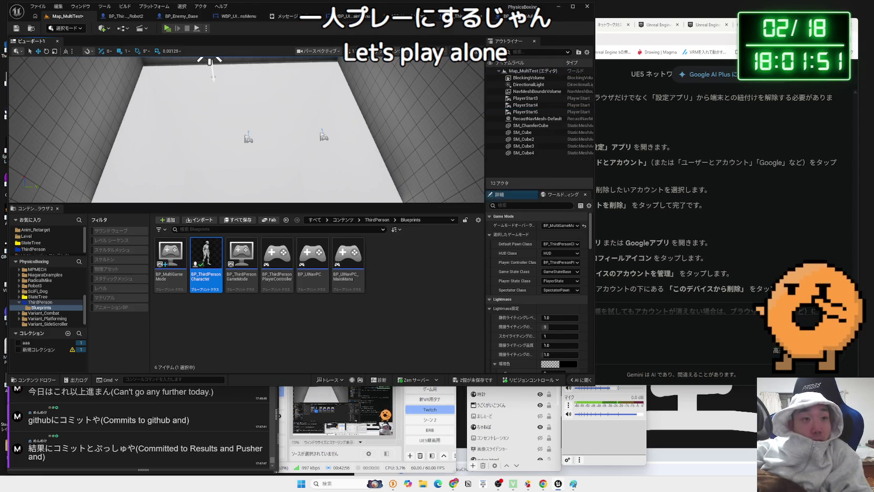
# Step: Test with fewer player starts, then select PlayerStart3 and start a single-player test
pyautogui.click(167, 28)
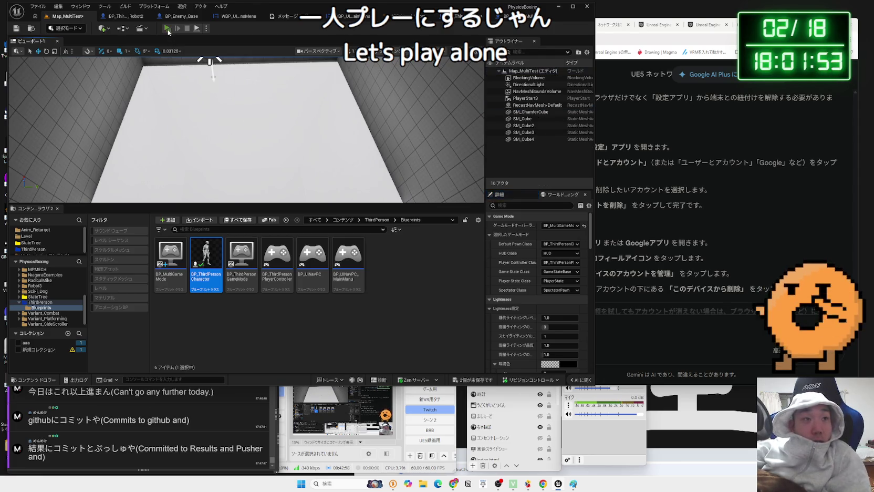
pyautogui.press('Escape')
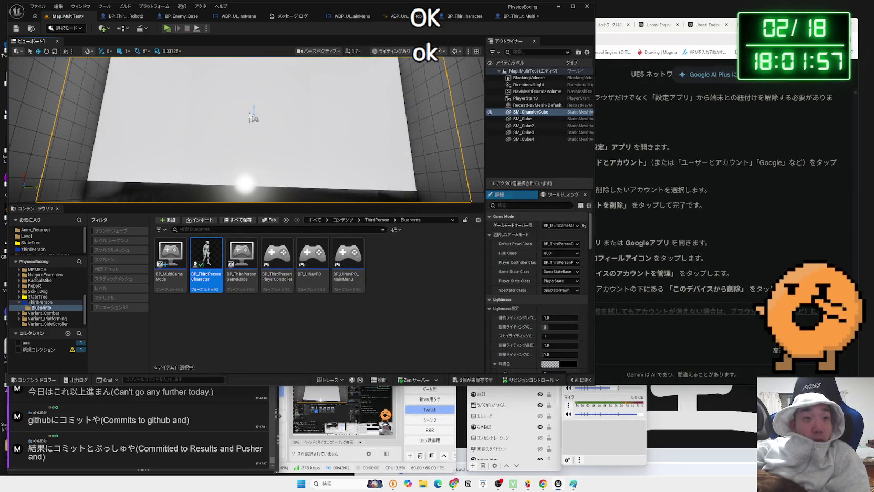
pyautogui.click(252, 117)
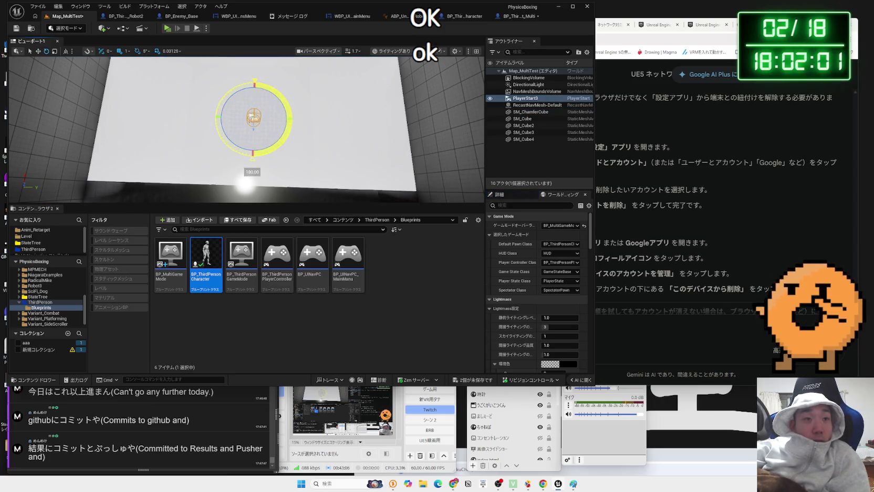
pyautogui.click(167, 28)
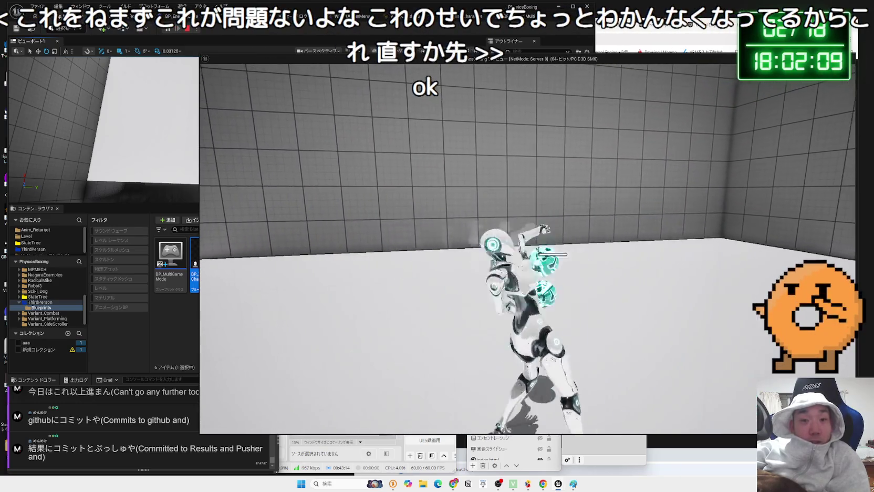
# Step: End the test, check PlayerStart3's details, and Save Selected for the level and robot blueprint
pyautogui.press('Escape')
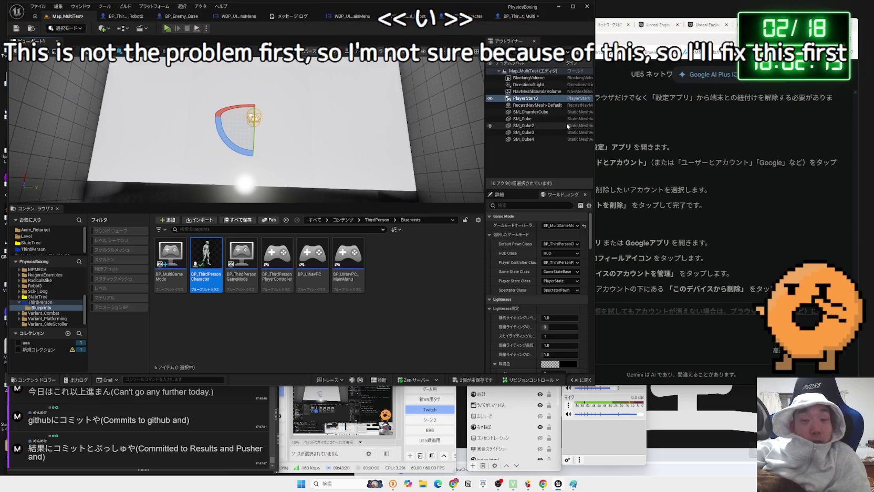
pyautogui.click(508, 196)
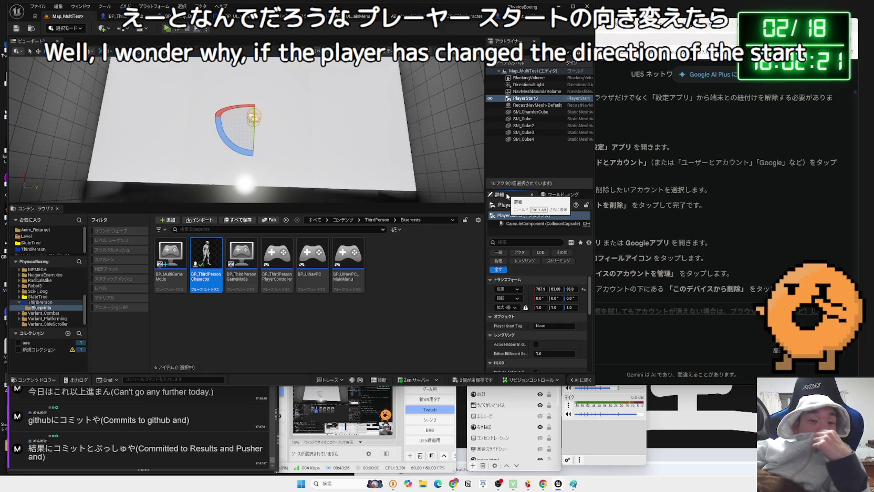
pyautogui.click(472, 380)
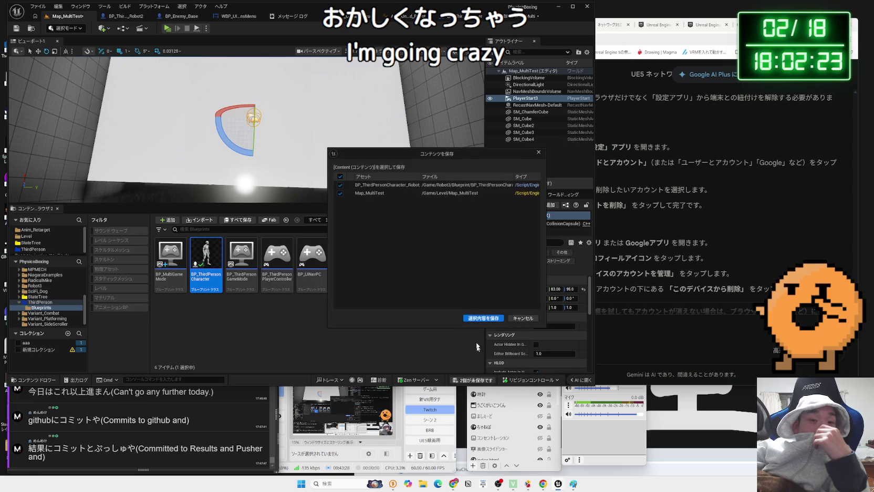
pyautogui.click(474, 319)
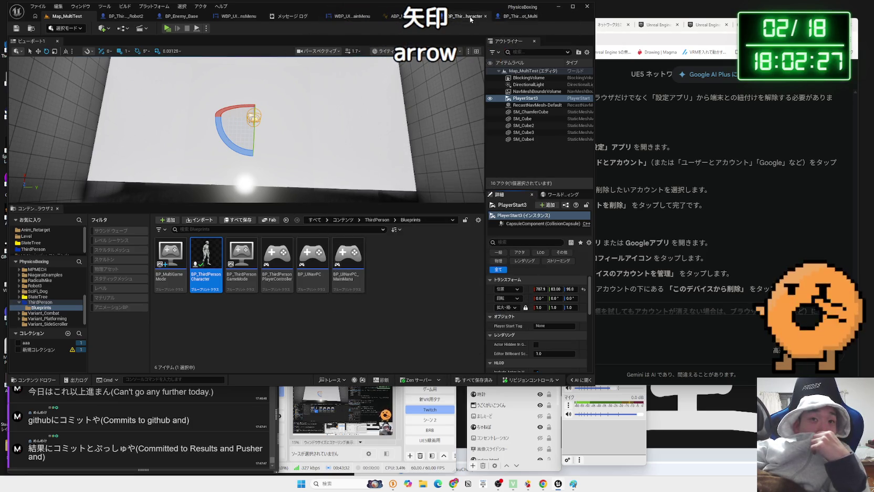
# Step: Open the Robot2 blueprint's Viewport and inspect its Arrow, LeftGlove and RightGlove components
pyautogui.click(139, 19)
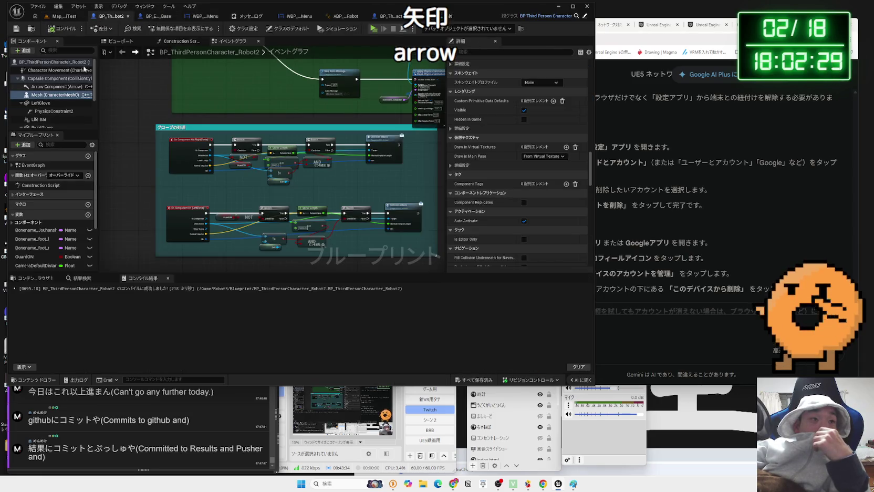
pyautogui.click(121, 41)
pyautogui.click(262, 182)
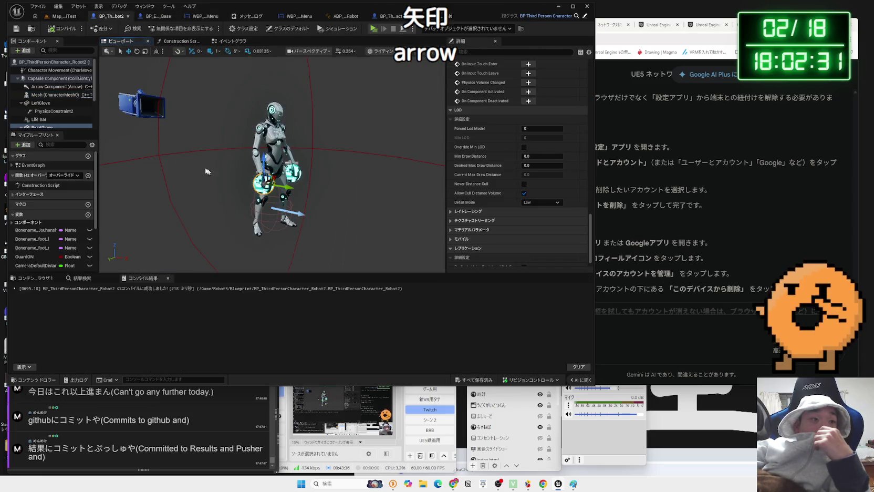
pyautogui.click(47, 88)
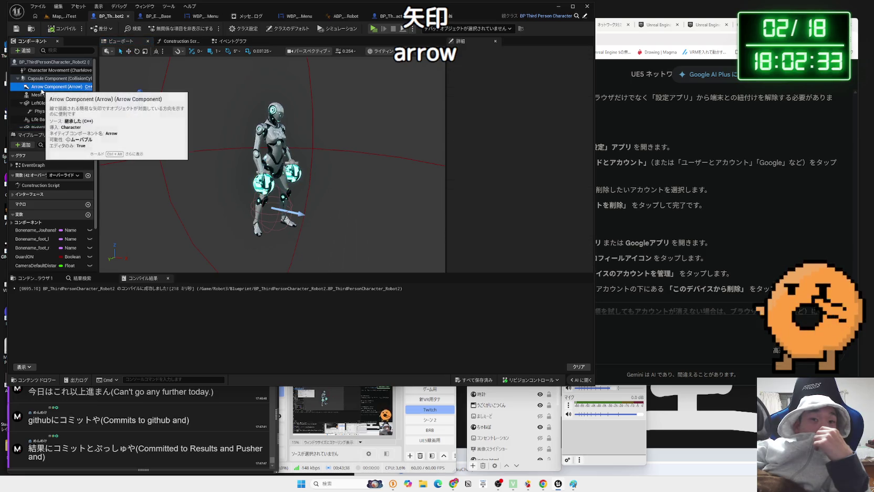
pyautogui.click(42, 95)
pyautogui.click(24, 104)
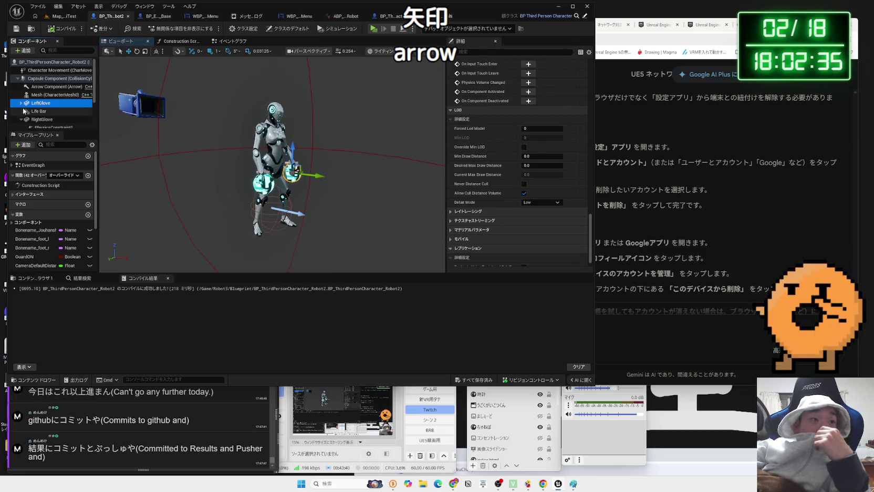
pyautogui.click(22, 120)
pyautogui.click(38, 119)
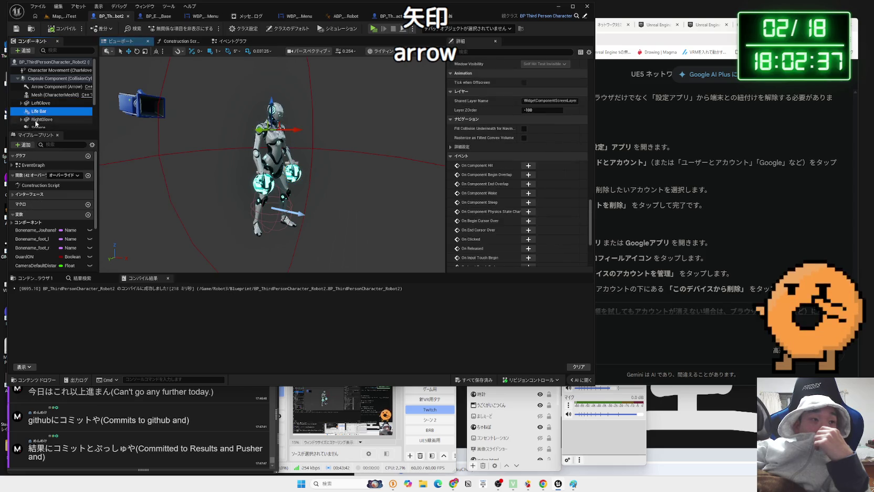
# Step: Collapse and re-expand the Capsule's children to reveal the physics constraint under LeftGlove
pyautogui.scroll(-1, 38, 125)
pyautogui.click(41, 93)
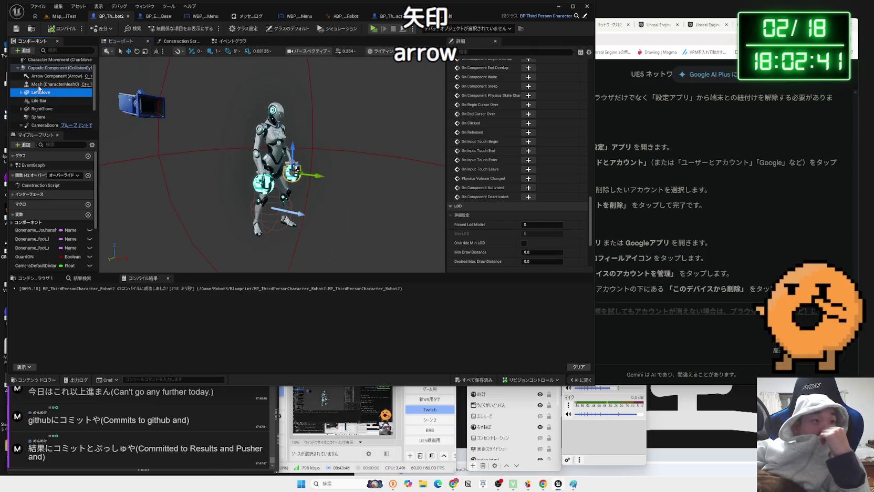
pyautogui.click(18, 68)
pyautogui.click(20, 80)
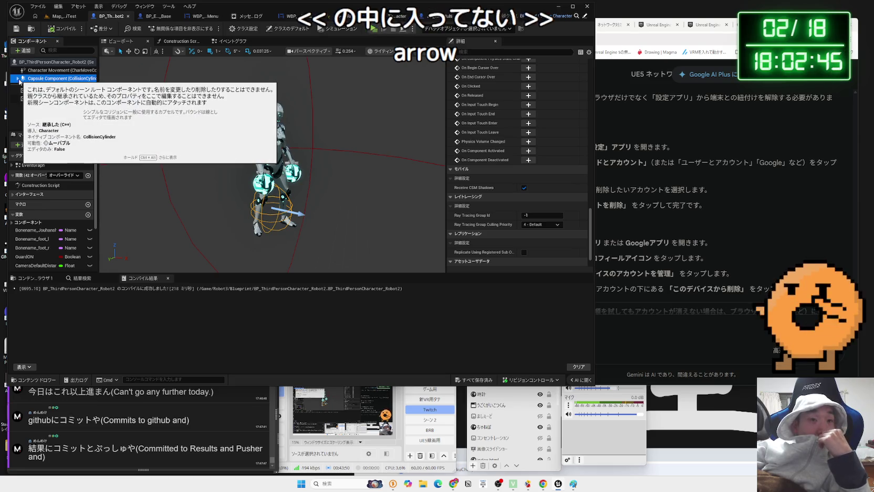
pyautogui.click(18, 79)
pyautogui.click(38, 103)
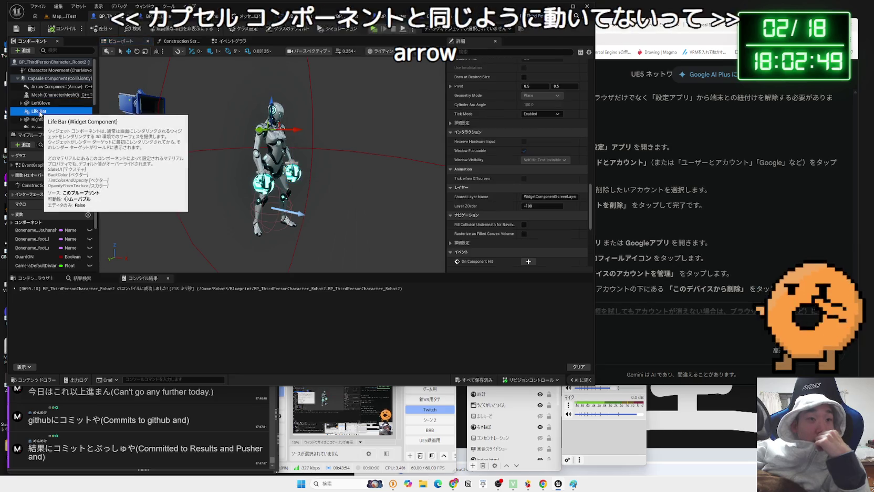
pyautogui.click(21, 103)
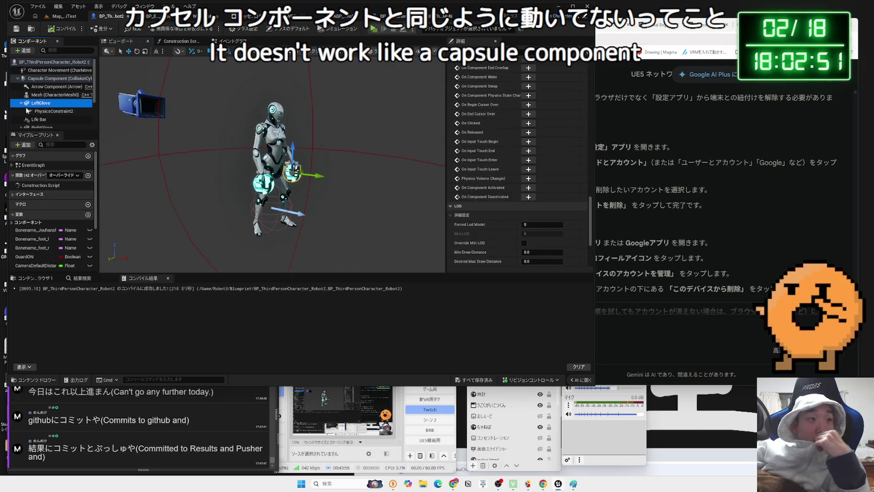
pyautogui.click(50, 111)
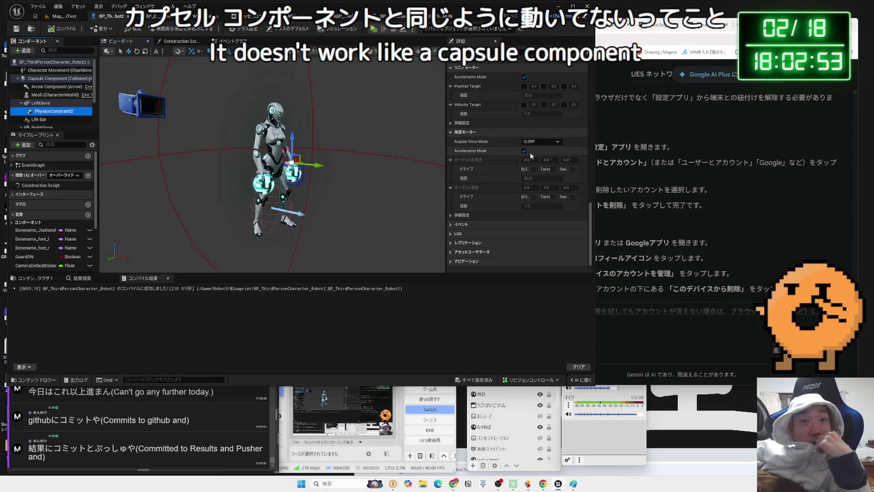
pyautogui.scroll(3, 495, 159)
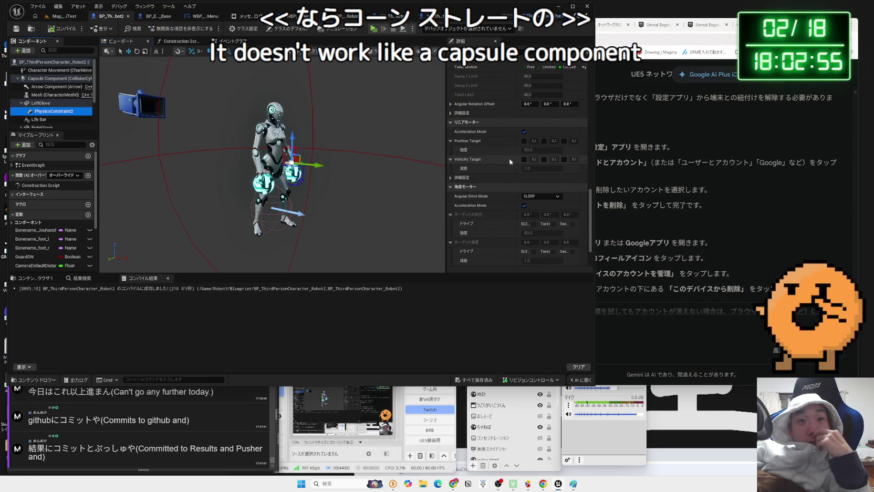
pyautogui.scroll(3, 509, 161)
pyautogui.scroll(10, 508, 159)
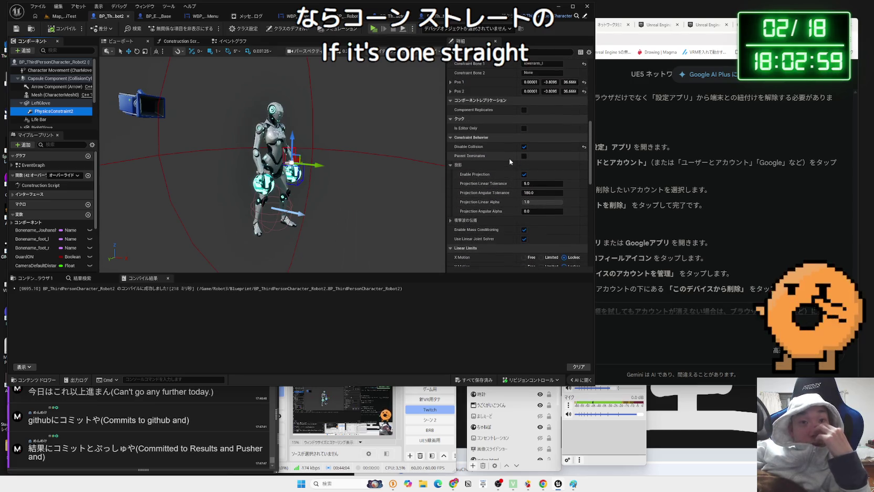
pyautogui.scroll(1, 508, 159)
pyautogui.scroll(1, 509, 158)
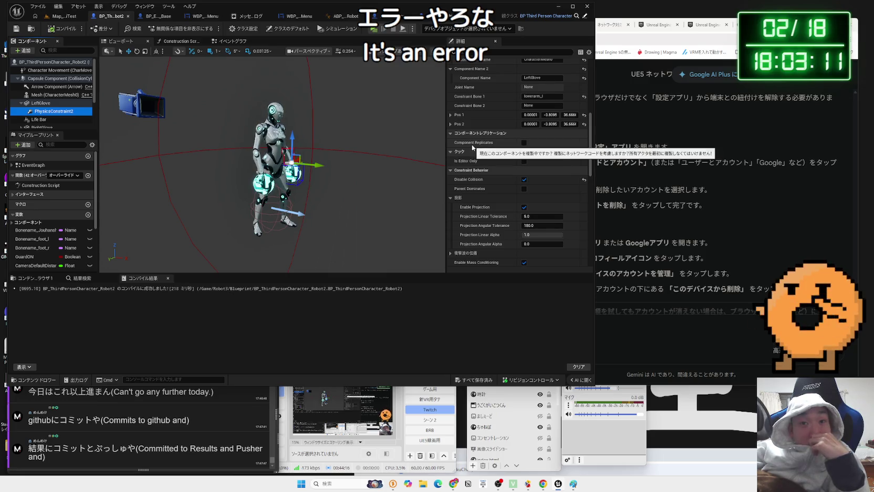
pyautogui.scroll(2, 472, 148)
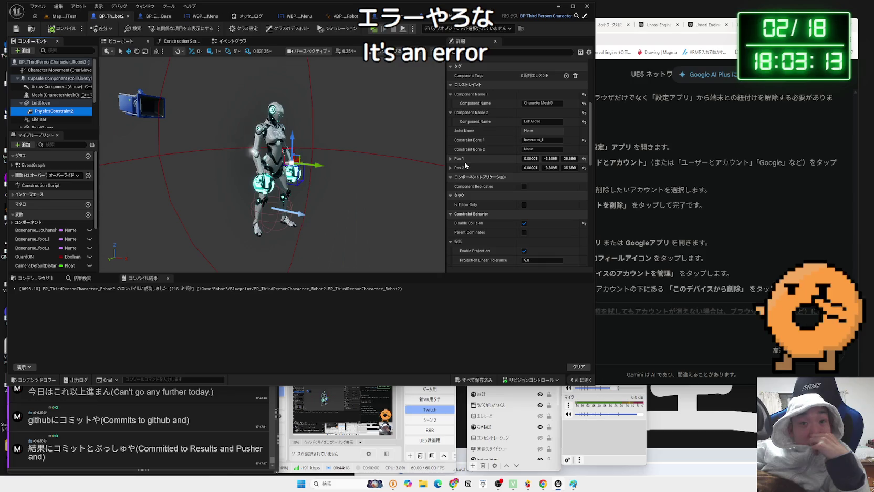
pyautogui.scroll(1, 467, 168)
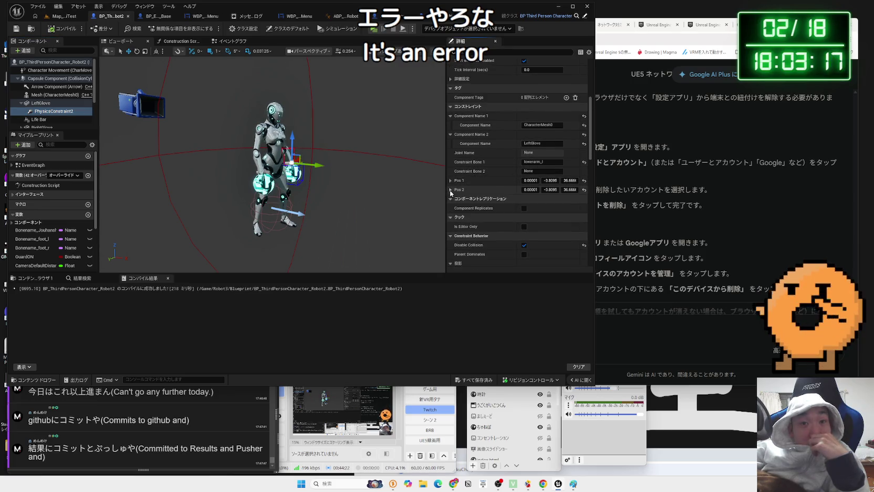
pyautogui.scroll(2, 480, 185)
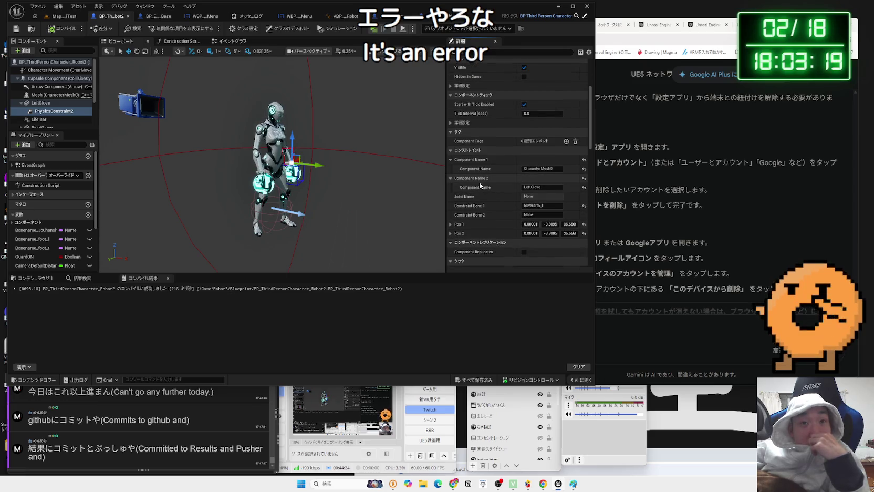
pyautogui.scroll(2, 480, 185)
pyautogui.scroll(4, 472, 172)
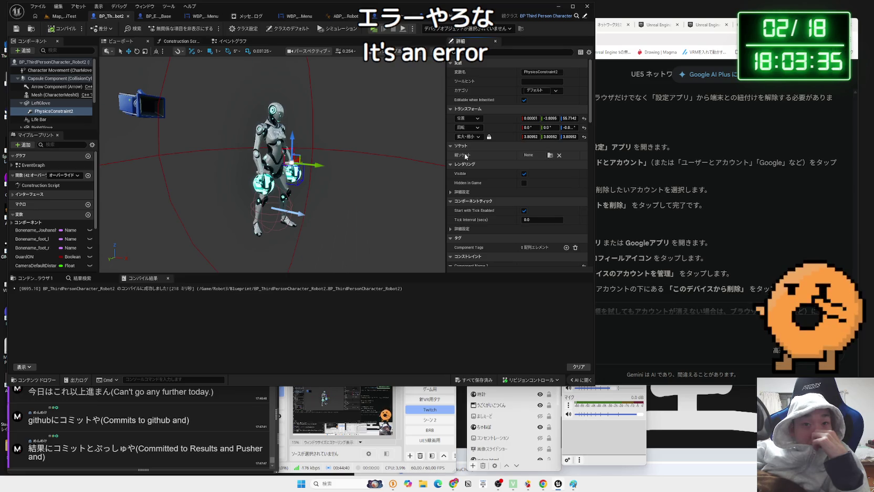
pyautogui.press('f')
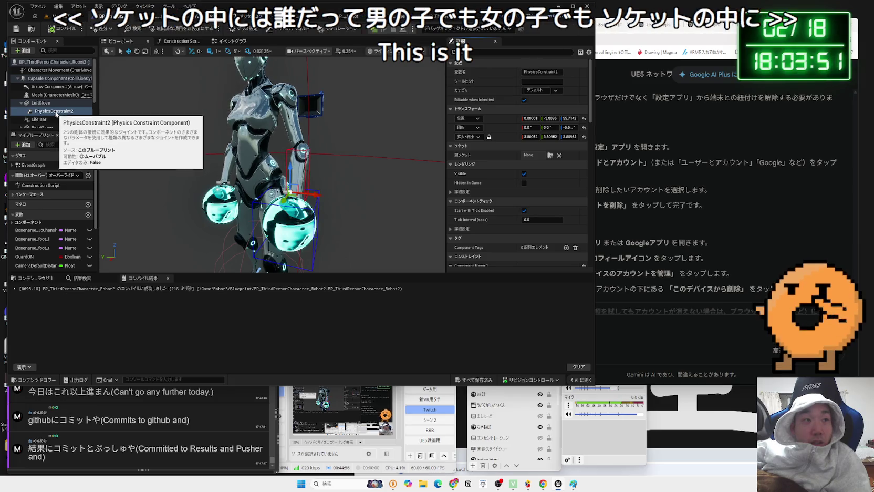
# Step: Reparent LeftGlove under Mesh (CharacterMesh0) in the Robot2 Components panel
pyautogui.click(23, 104)
pyautogui.moveTo(23, 104); pyautogui.dragTo(52, 100)
pyautogui.click(56, 109)
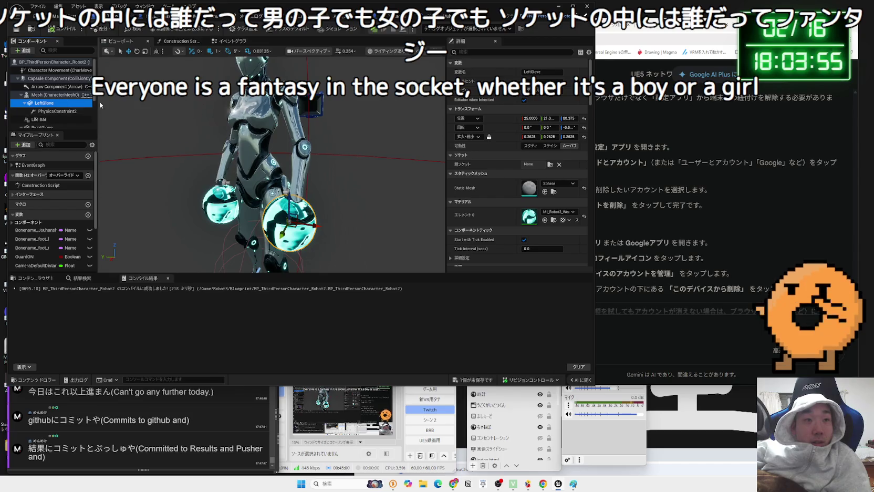
# Step: Play-test the swinging gloves, then stop and go back to the Robot2 blueprint viewport
pyautogui.click(61, 15)
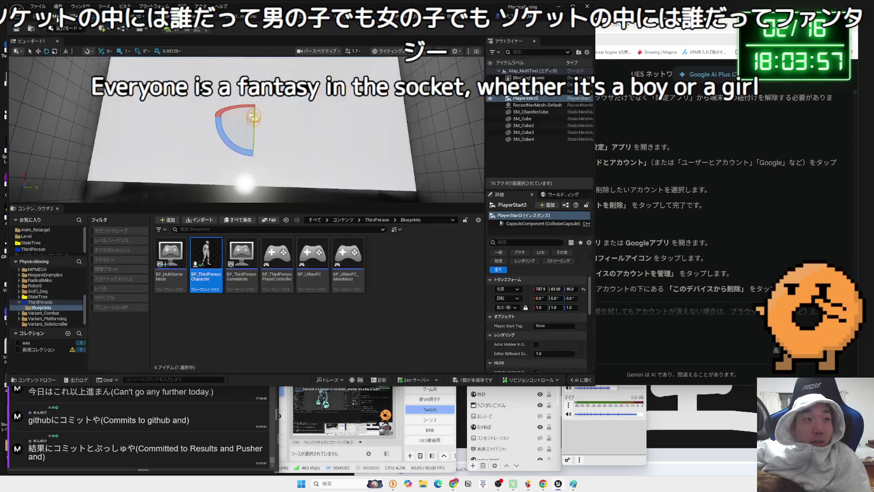
pyautogui.click(167, 29)
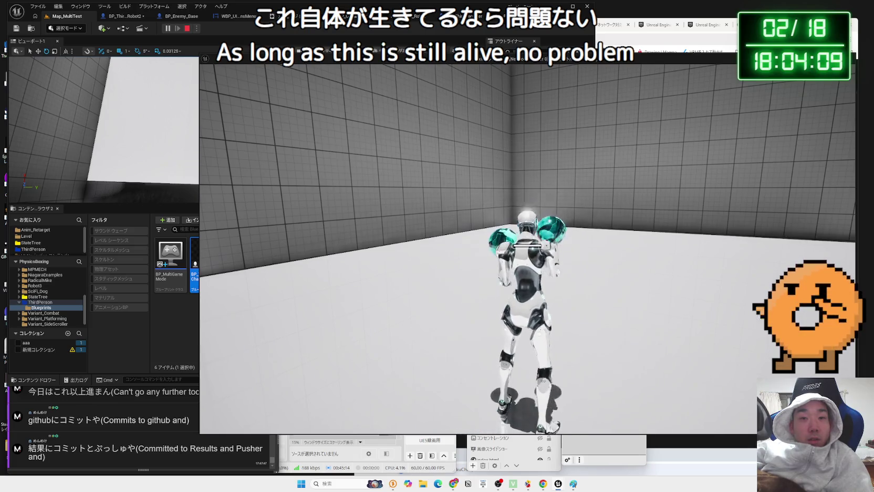
pyautogui.press('Escape')
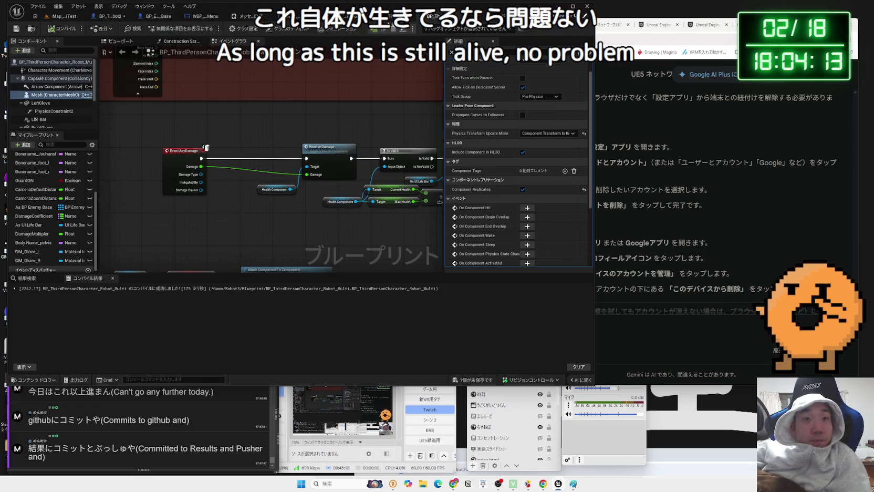
pyautogui.click(64, 16)
pyautogui.click(110, 17)
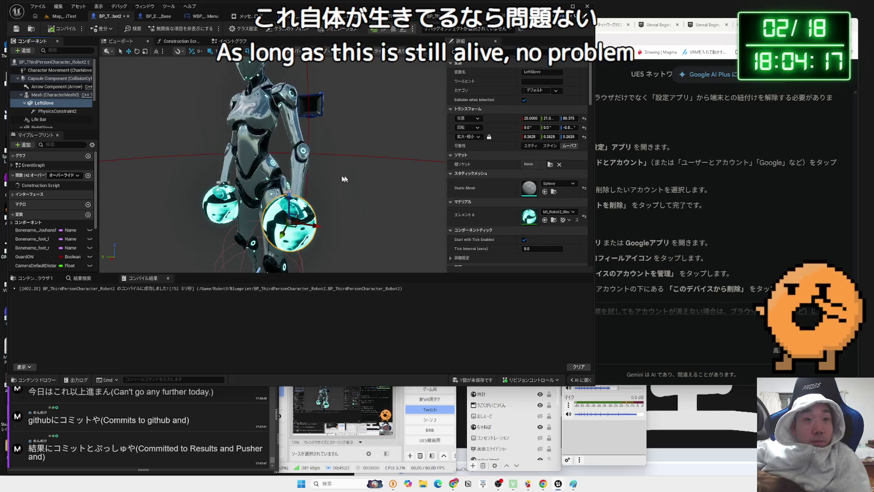
# Step: Compare PhysicsConstraint2 and LeftGlove properties, including LeftGlove's parent socket list
pyautogui.click(57, 111)
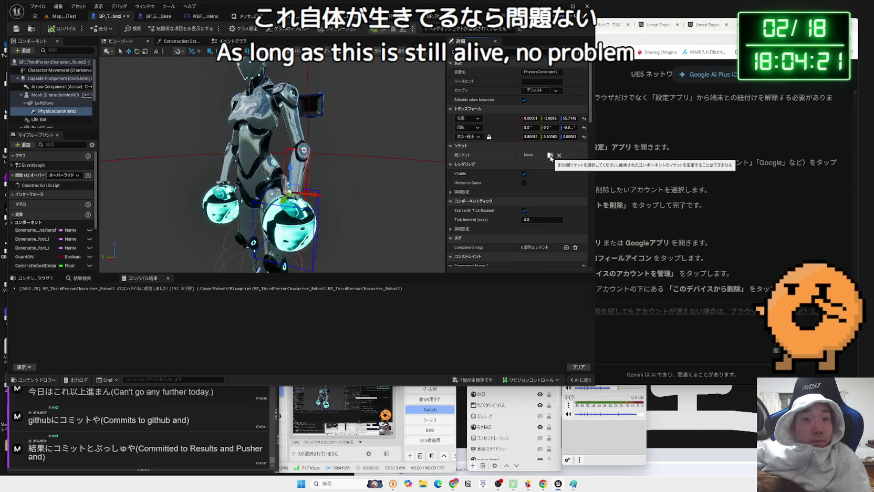
pyautogui.click(37, 104)
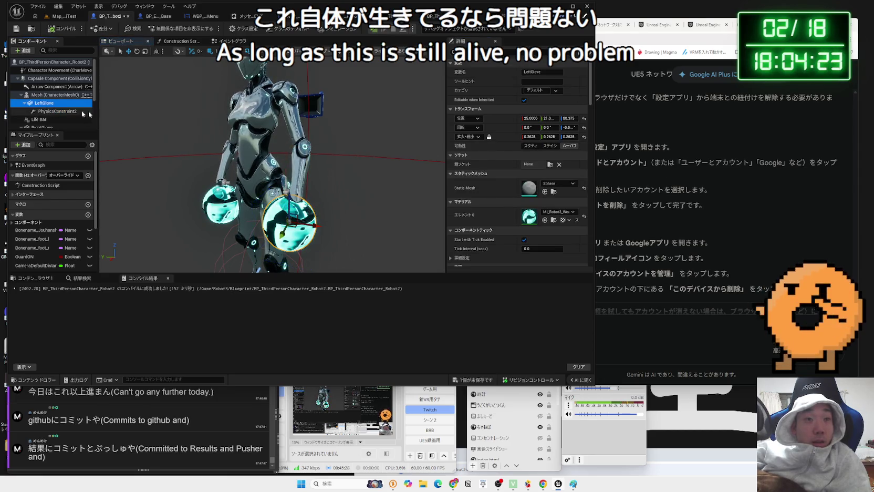
pyautogui.click(551, 166)
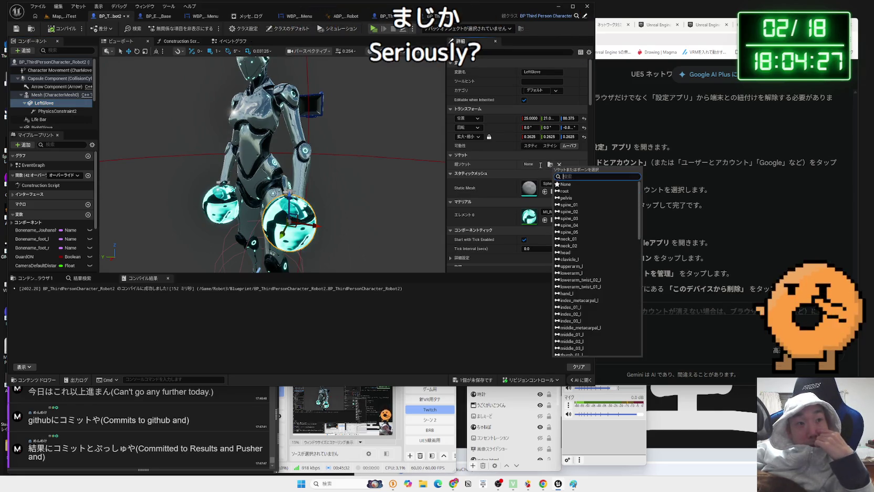
pyautogui.press('Escape')
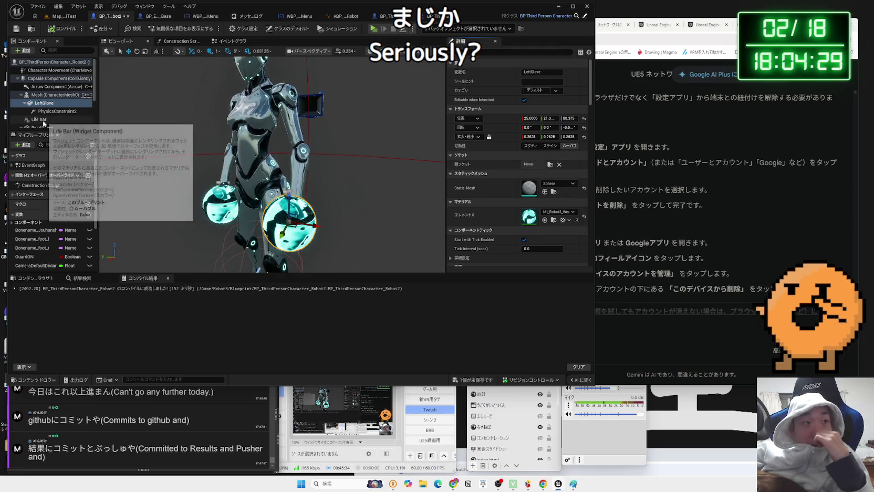
pyautogui.click(48, 113)
pyautogui.click(26, 105)
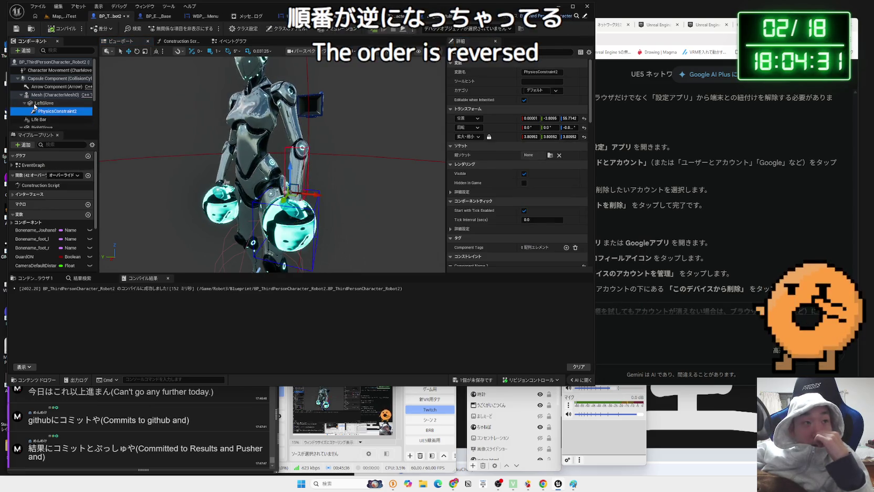
# Step: Move PhysicsConstraint2 from under LeftGlove onto the character mesh, then return to Map_MultiTest
pyautogui.click(25, 103)
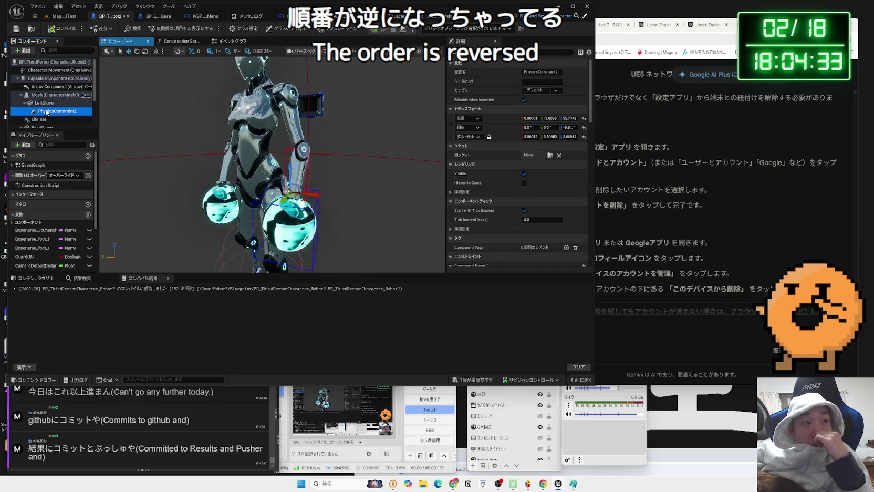
pyautogui.moveTo(46, 111); pyautogui.dragTo(50, 103)
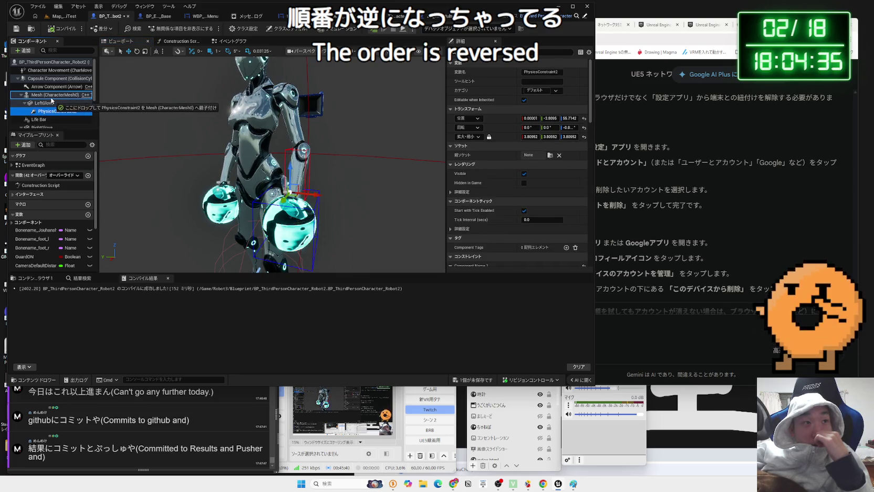
pyautogui.scroll(-1, 48, 110)
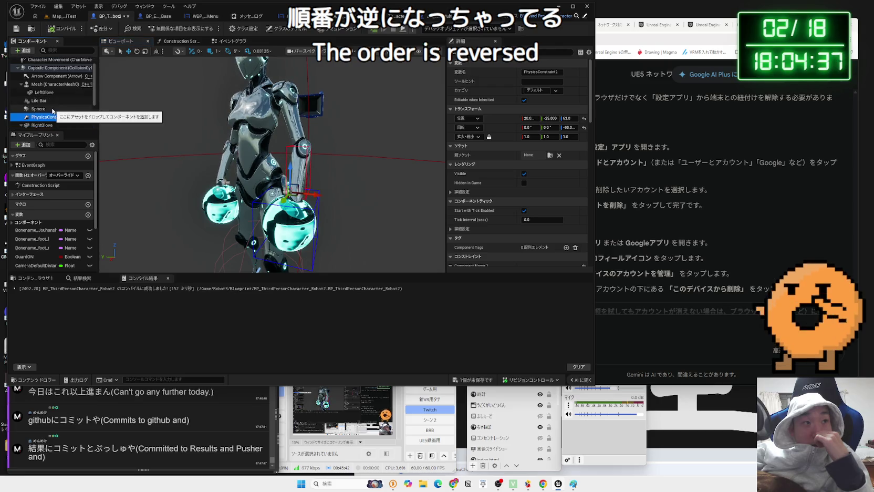
pyautogui.moveTo(51, 117)
pyautogui.mouseDown()
pyautogui.moveTo(52, 90)
pyautogui.moveTo(55, 101)
pyautogui.mouseUp()
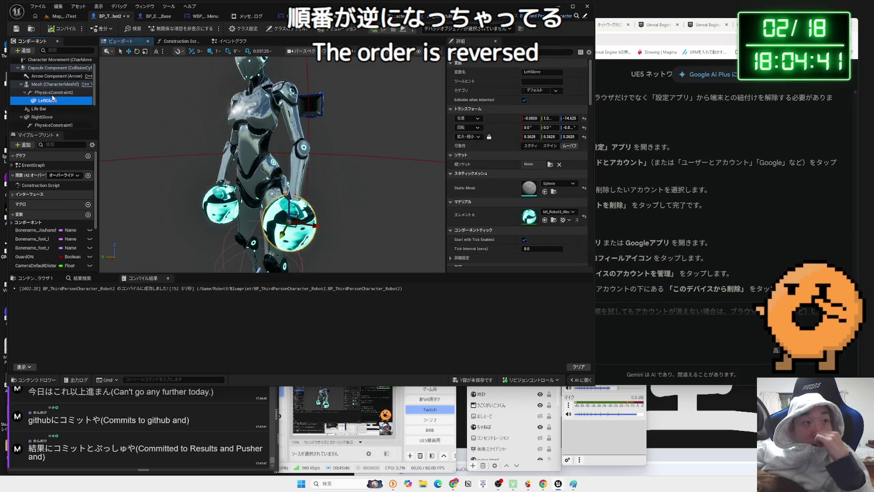
pyautogui.click(61, 17)
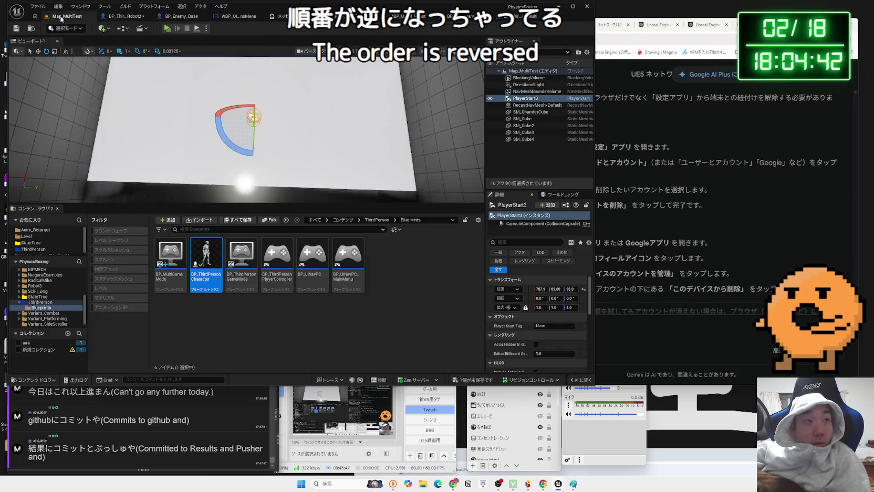
pyautogui.click(167, 29)
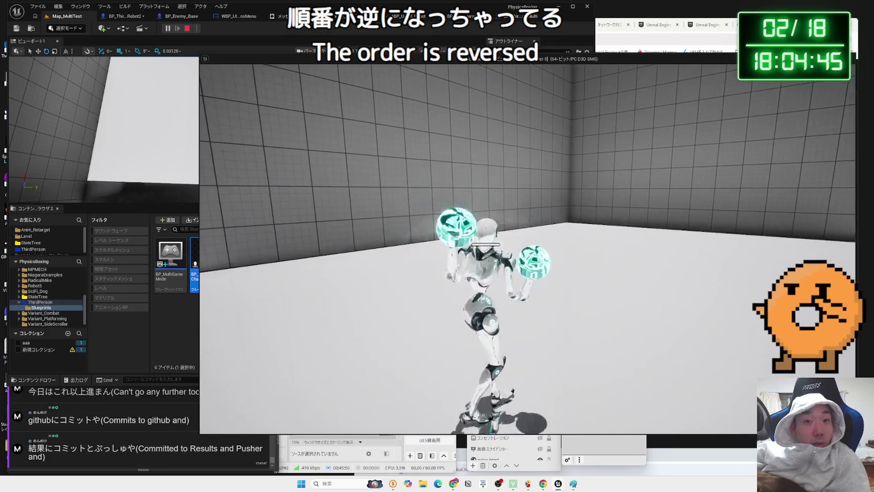
pyautogui.press('Escape')
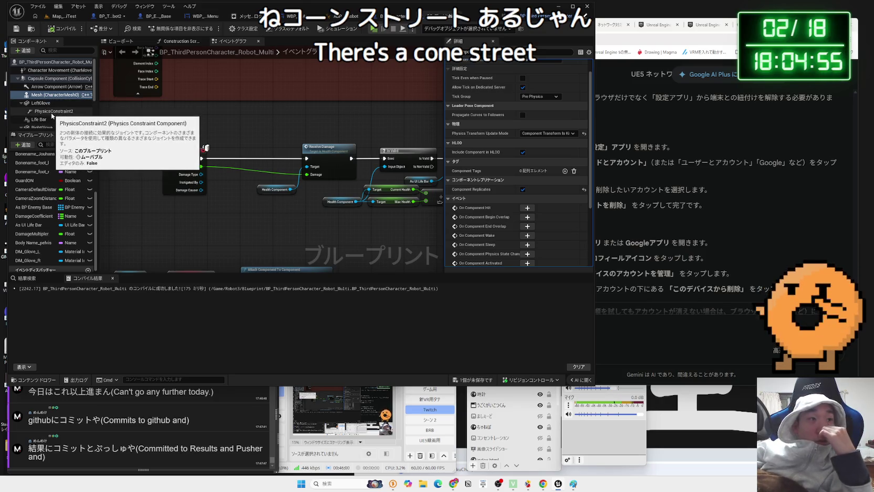
pyautogui.click(109, 16)
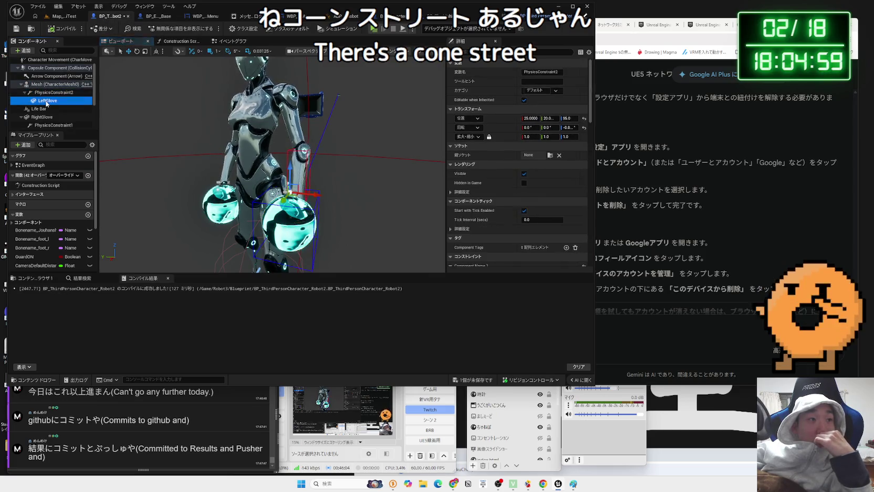
pyautogui.click(65, 16)
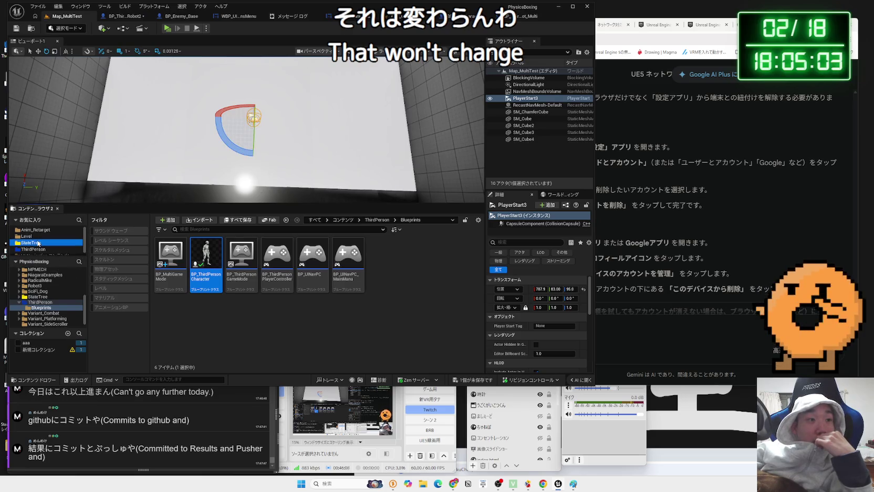
# Step: Open Map_StageSelect from the Level folder and play-test the robot in it
pyautogui.click(27, 236)
pyautogui.doubleClick(419, 254)
pyautogui.click(448, 319)
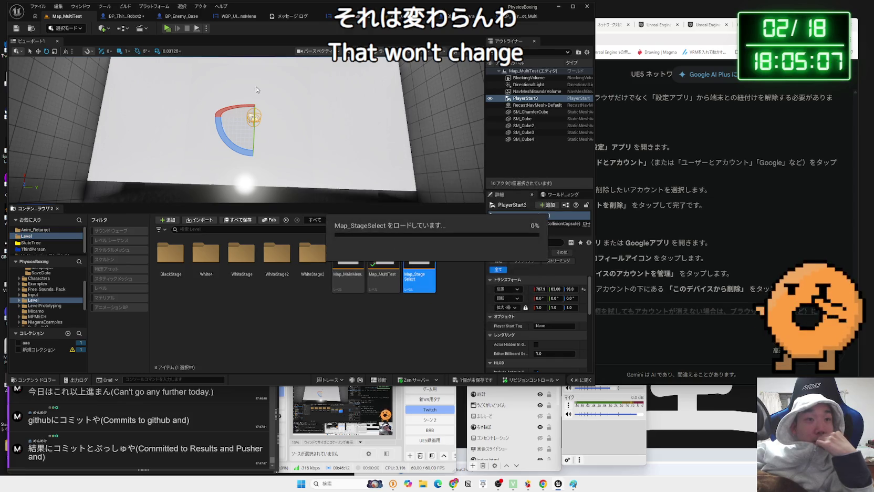
pyautogui.click(168, 29)
pyautogui.click(400, 174)
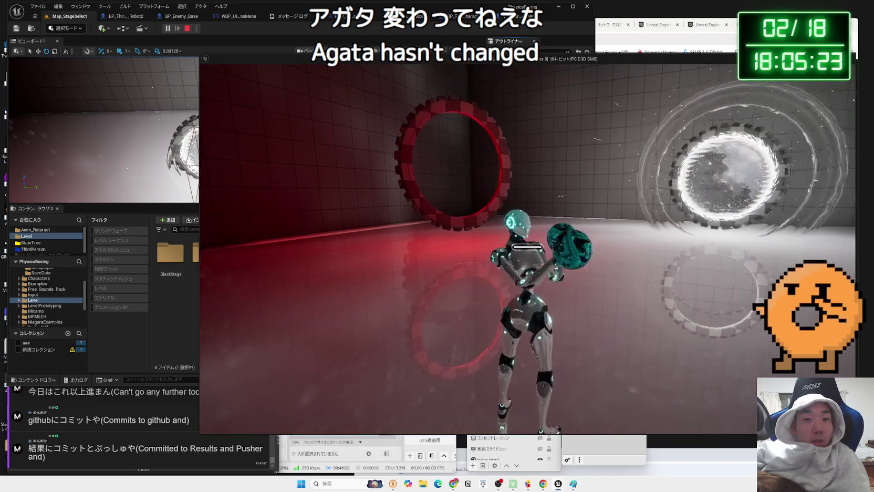
pyautogui.press('Escape')
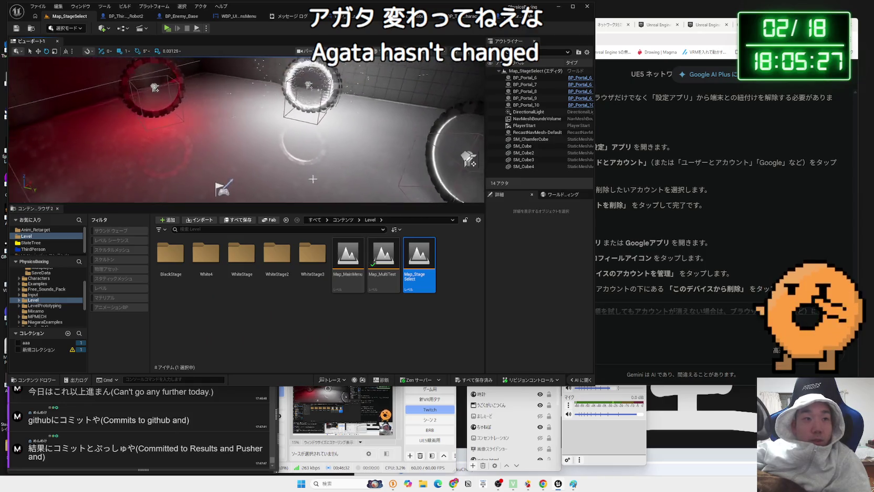
# Step: Select the PlayerStart, test briefly, rotate it to a new facing, and bring up the save prompt
pyautogui.click(287, 120)
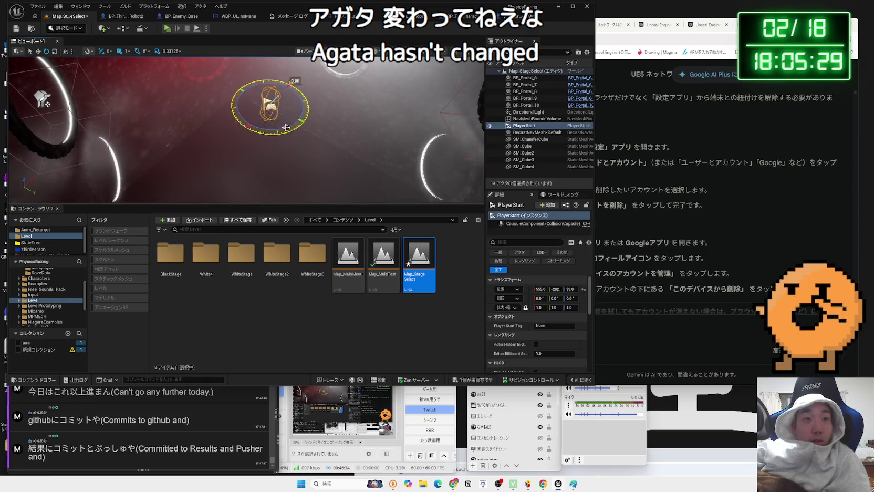
pyautogui.click(167, 28)
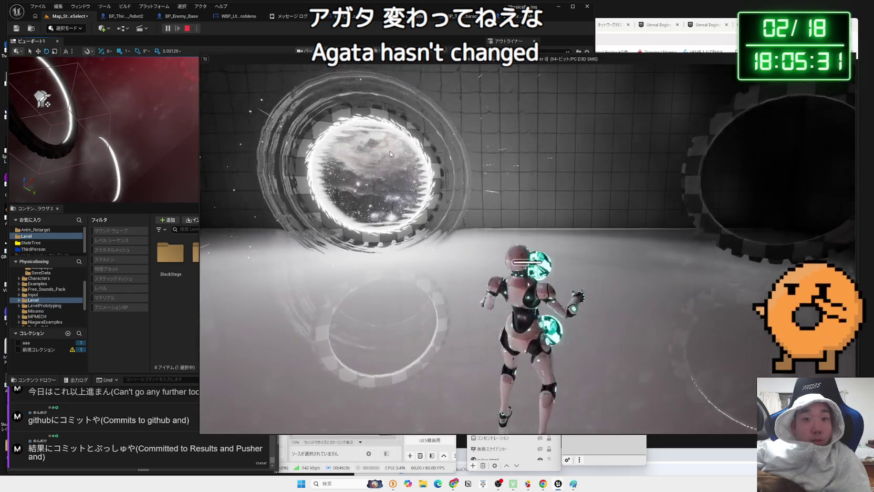
pyautogui.click(187, 29)
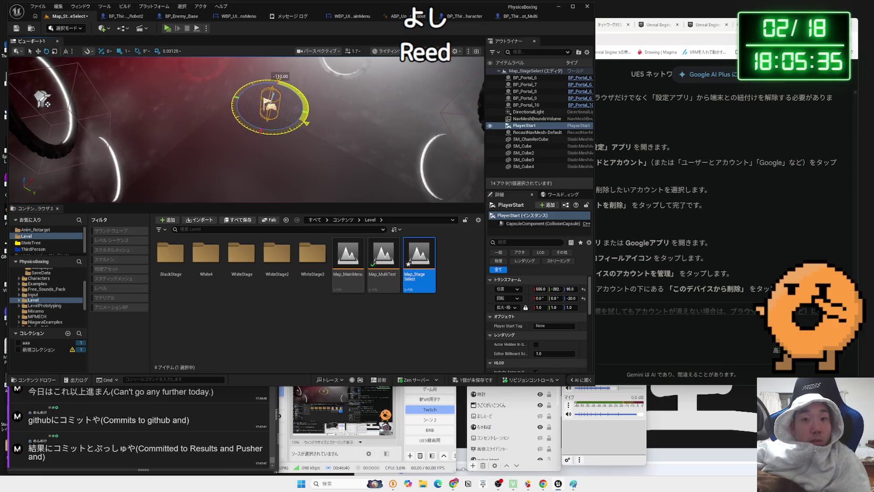
pyautogui.moveTo(307, 122); pyautogui.dragTo(210, 84)
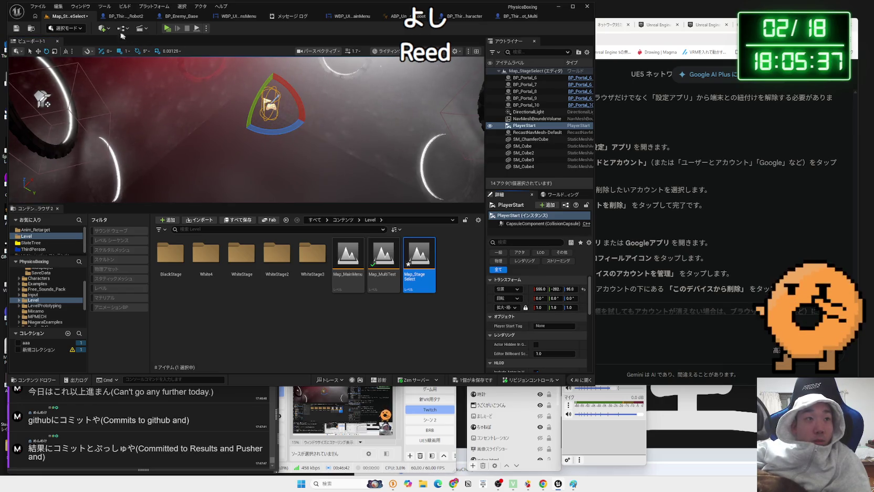
pyautogui.click(472, 379)
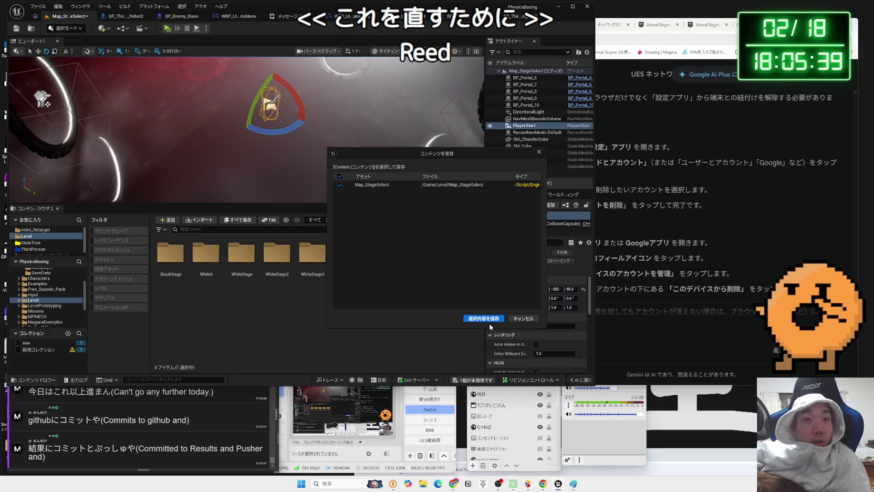
# Step: Save Map_StageSelect and go back to the BP_ThirdPersonCharacter_Robot2 blueprint
pyautogui.click(488, 320)
pyautogui.click(123, 16)
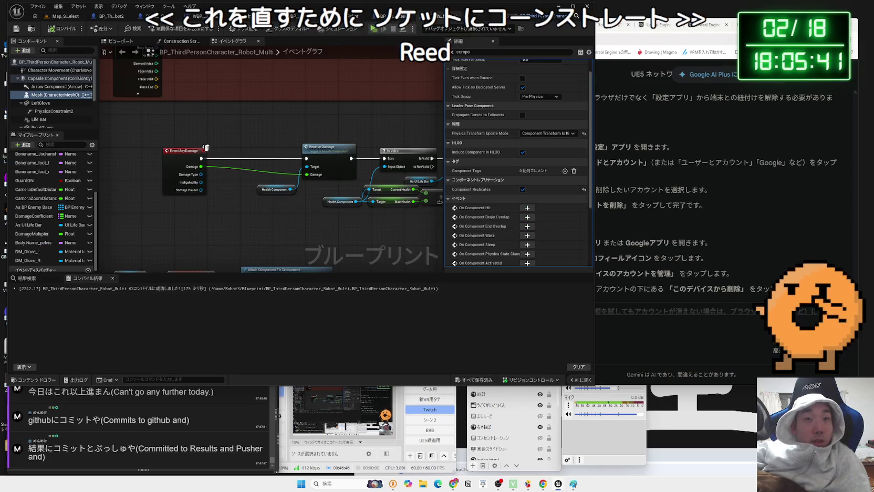
pyautogui.click(111, 16)
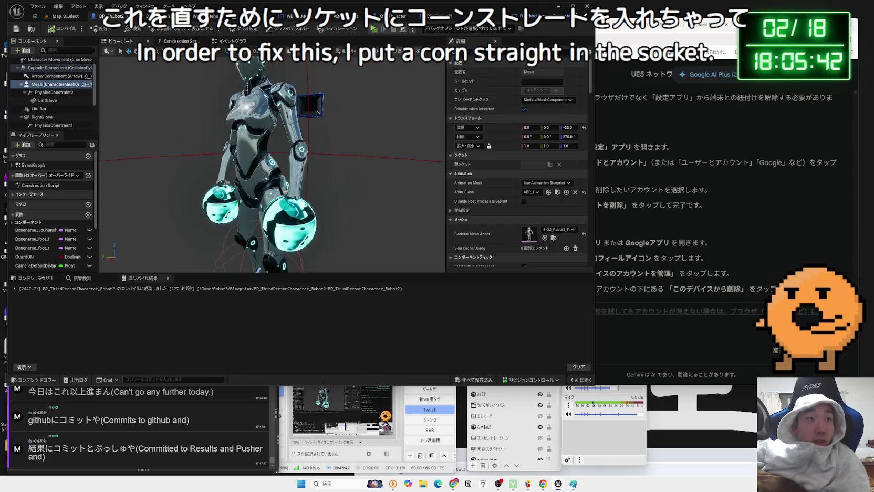
# Step: Set PhysicsConstraint2's Parent Socket to lowerarm_l and check the LeftGlove component
pyautogui.click(65, 94)
pyautogui.click(549, 155)
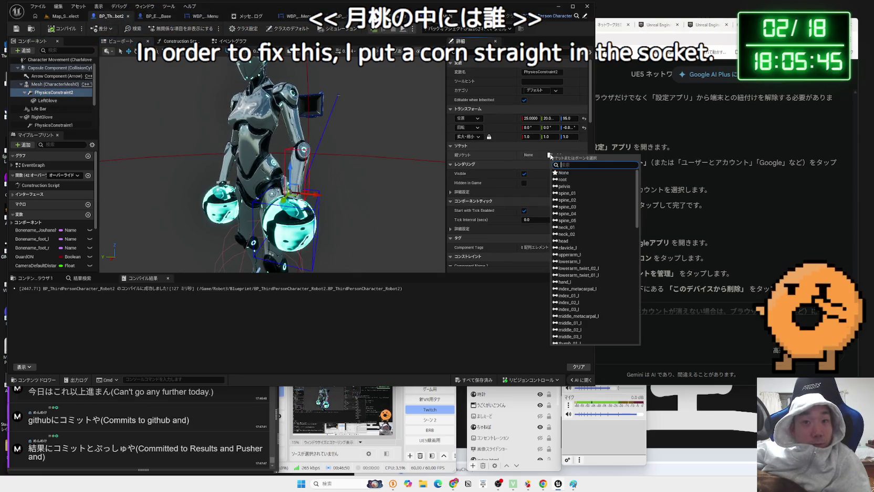
pyautogui.click(581, 266)
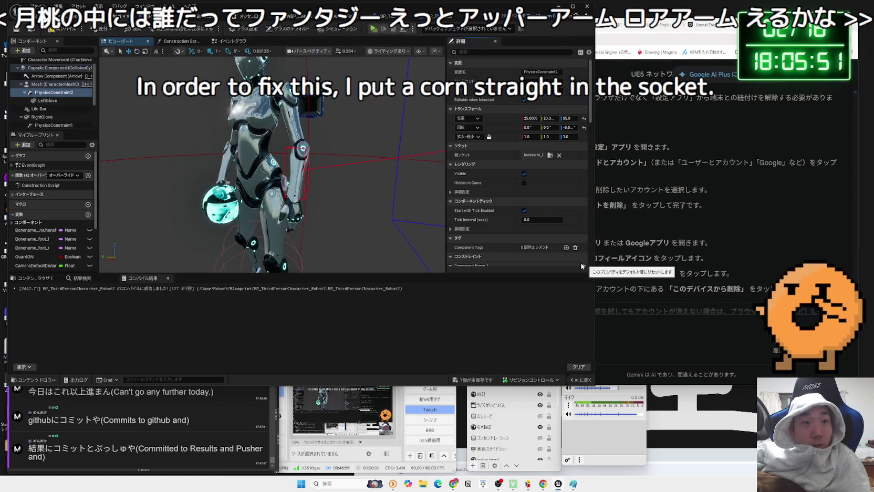
pyautogui.press('f')
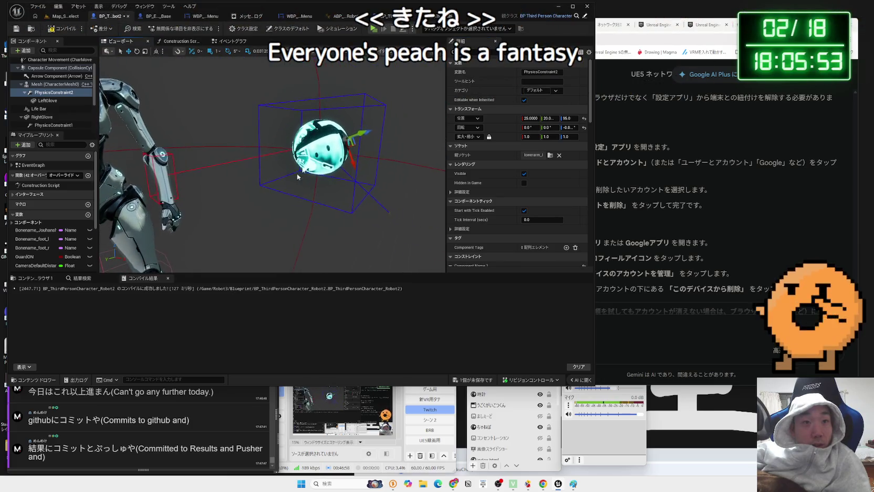
pyautogui.click(58, 103)
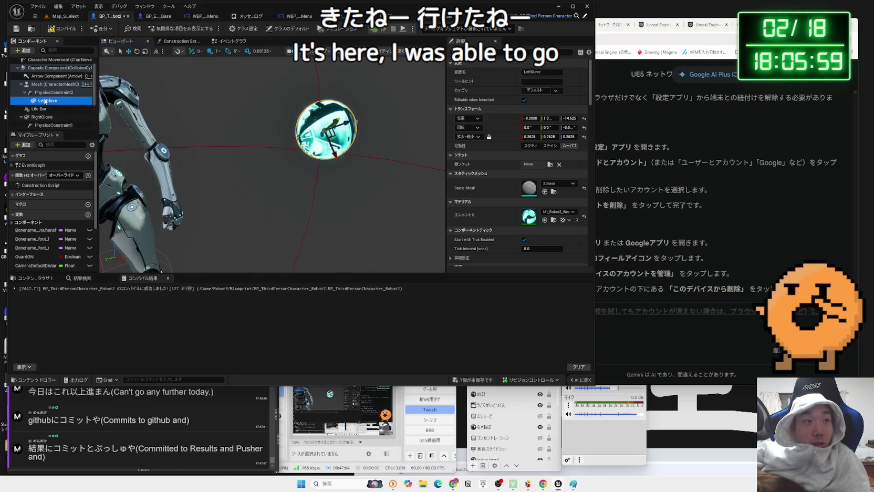
pyautogui.press('Up')
pyautogui.click(550, 155)
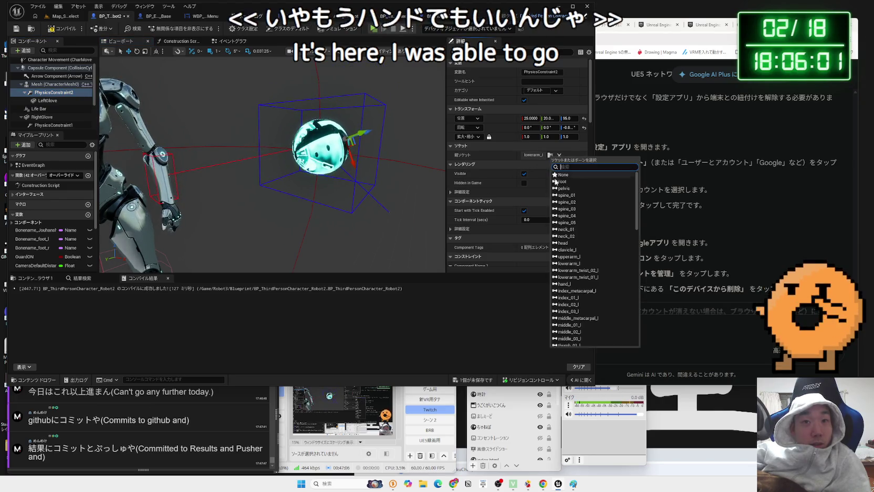
# Step: Search 'hand' and parent PhysicsConstraint2 to the hand_l socket
pyautogui.write('hand')
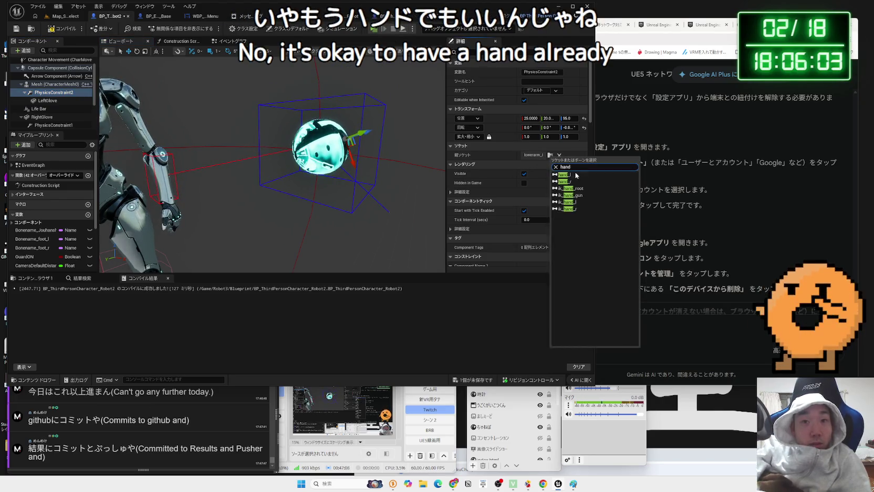
pyautogui.press('Return')
pyautogui.moveTo(277, 161)
pyautogui.mouseDown()
pyautogui.moveTo(254, 157)
pyautogui.moveTo(251, 141)
pyautogui.mouseUp()
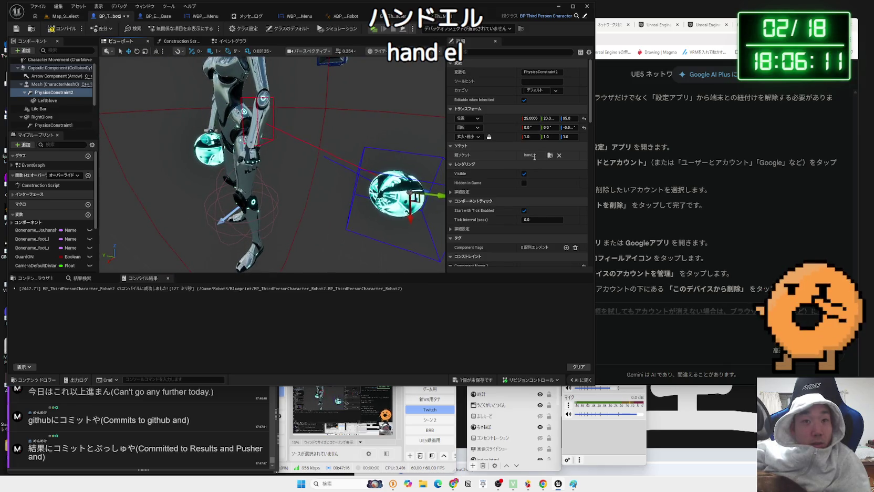
# Step: Switch PhysicsConstraint2's parent socket to hand_r, then view the robot from the front
pyautogui.click(51, 84)
pyautogui.click(51, 92)
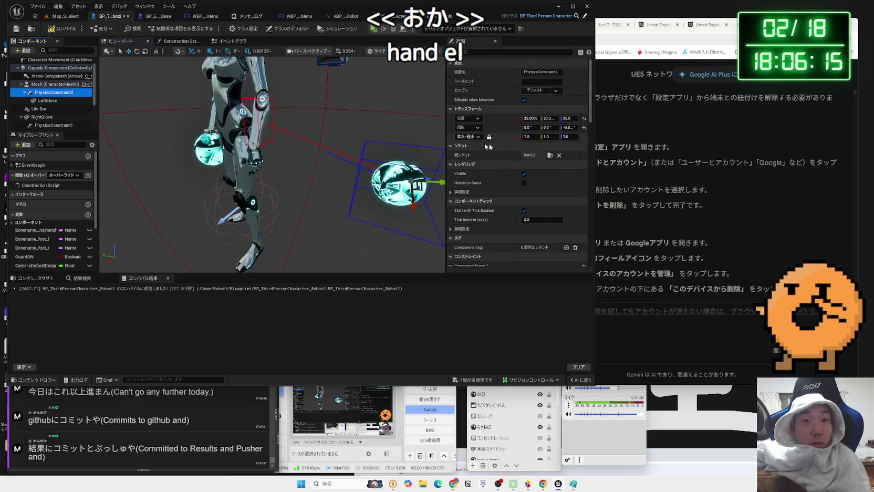
pyautogui.click(550, 155)
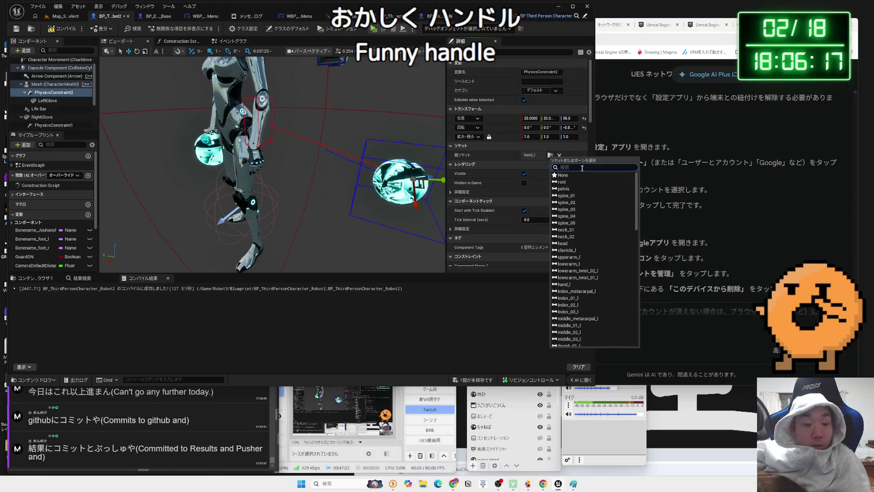
pyautogui.write('hand')
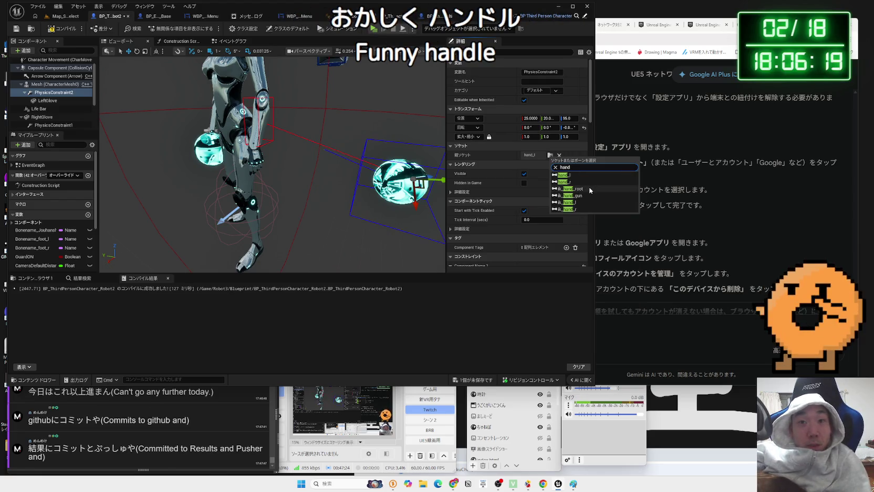
pyautogui.click(578, 182)
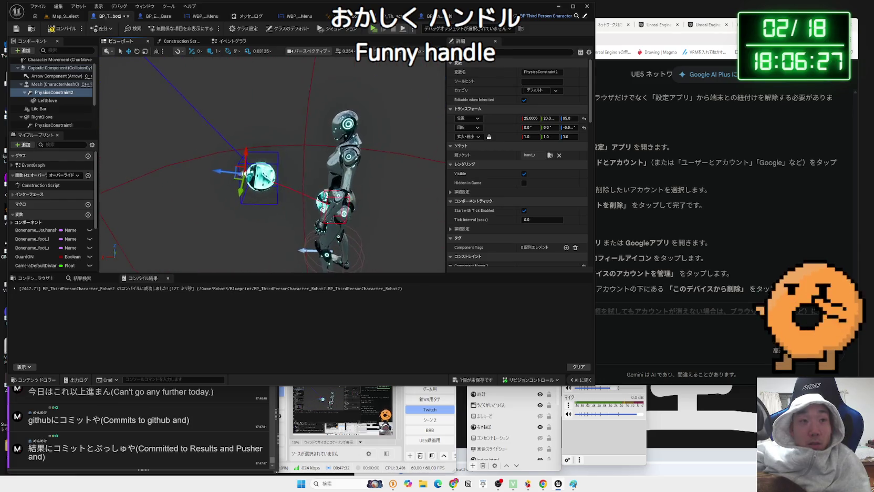
pyautogui.click(550, 156)
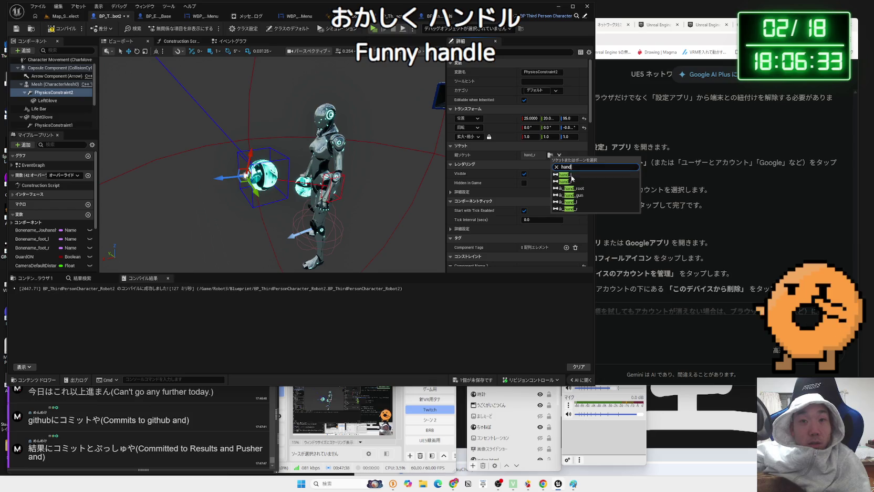
pyautogui.moveTo(374, 194); pyautogui.dragTo(365, 202)
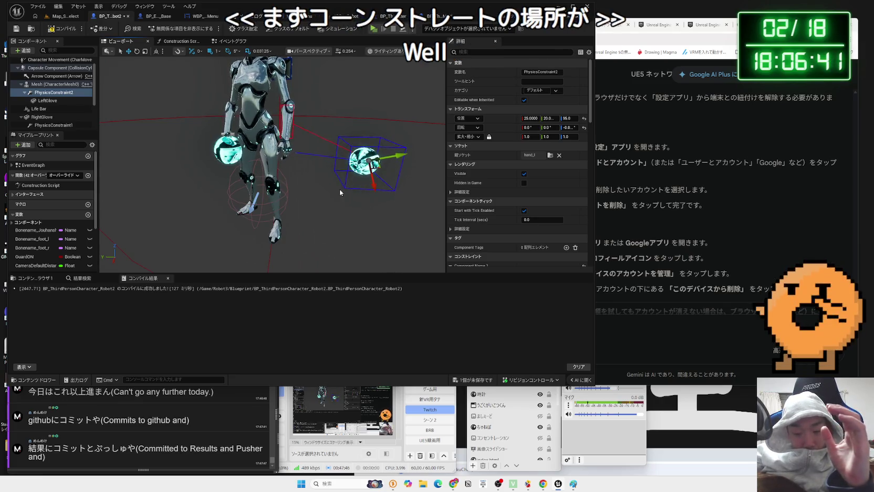
# Step: Attach PhysicsConstraint2 to the lowerarm_l bone as its parent socket
pyautogui.scroll(-4, 534, 209)
pyautogui.scroll(-1, 535, 209)
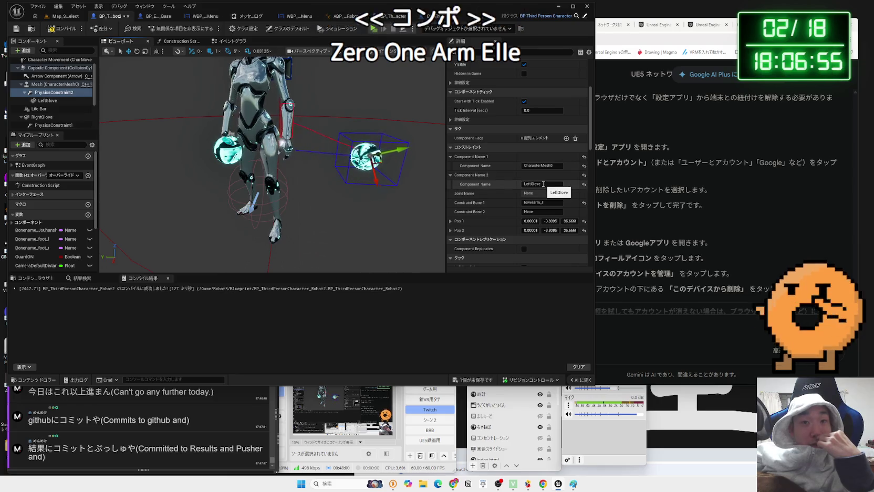
pyautogui.scroll(5, 546, 174)
pyautogui.click(551, 156)
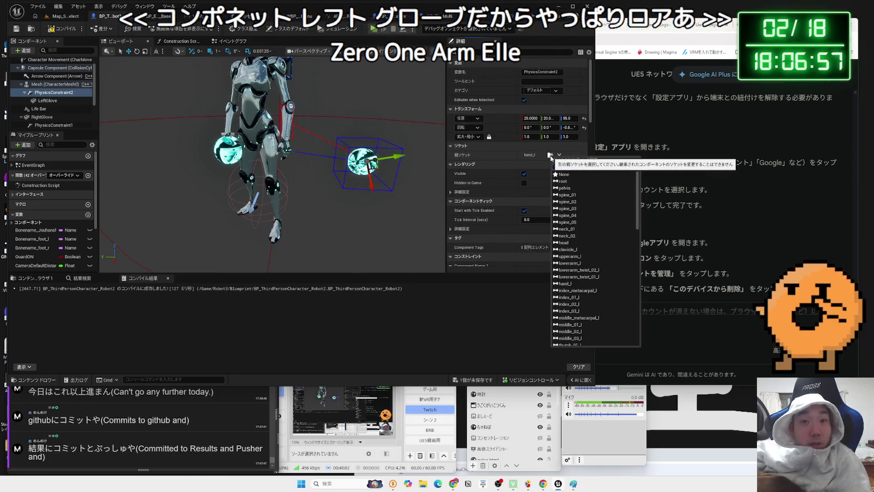
pyautogui.click(551, 156)
pyautogui.write('lowerarm')
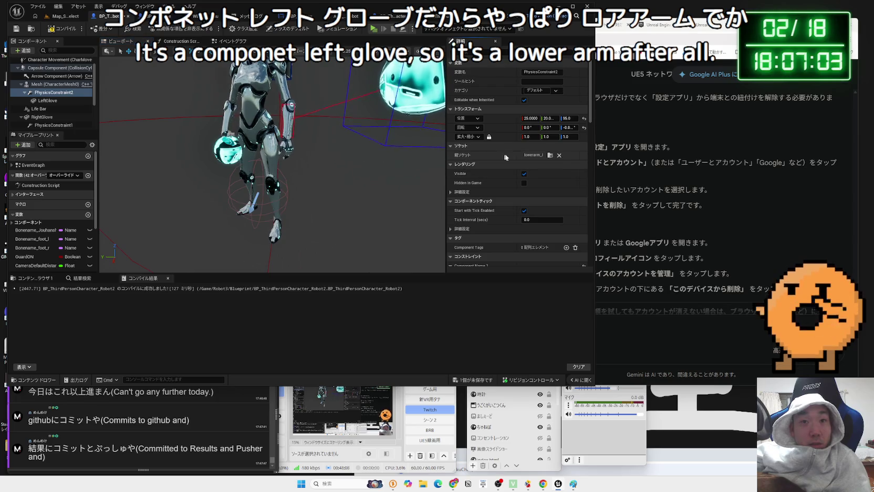
pyautogui.scroll(-5, 536, 173)
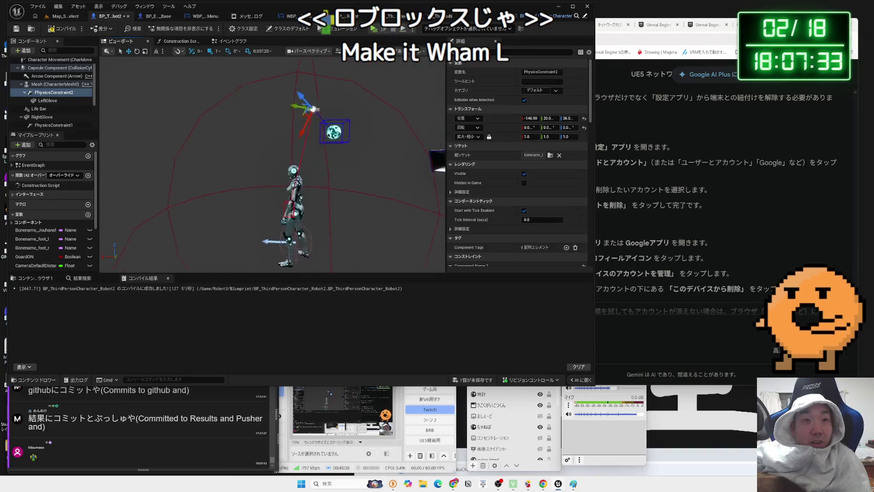
# Step: Drag the constraint down and sideways onto the robot's chest
pyautogui.moveTo(310, 135)
pyautogui.mouseDown()
pyautogui.moveTo(276, 187)
pyautogui.moveTo(274, 218)
pyautogui.mouseUp()
pyautogui.moveTo(263, 157); pyautogui.dragTo(344, 161)
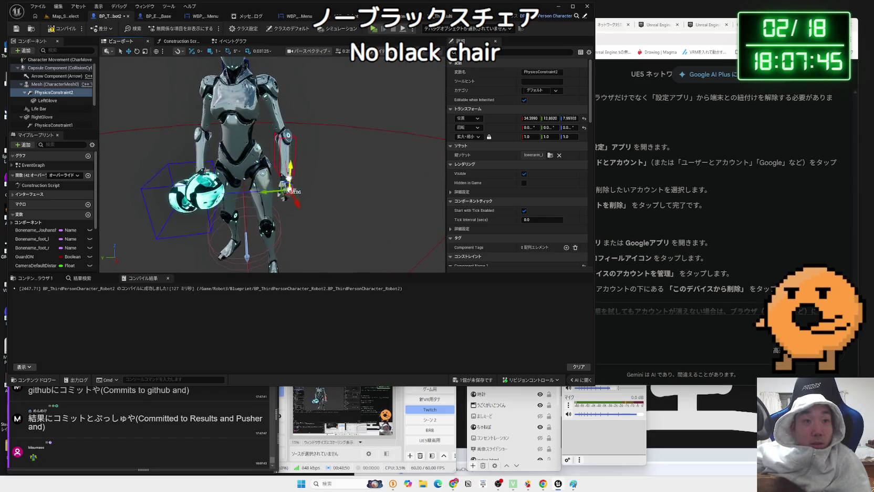
pyautogui.moveTo(287, 169)
pyautogui.mouseDown()
pyautogui.moveTo(302, 164)
pyautogui.moveTo(293, 165)
pyautogui.mouseUp()
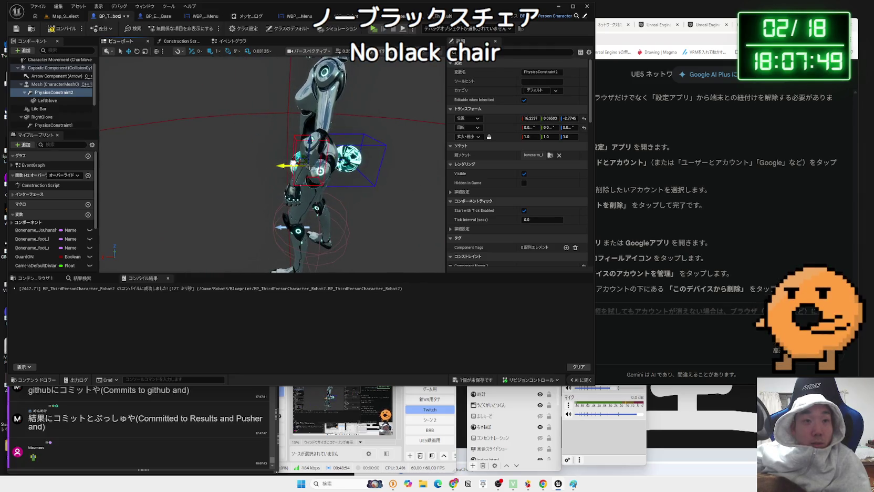
# Step: Check LeftGlove's new spot beside the left hand, then play test Map_StageSelect
pyautogui.click(366, 149)
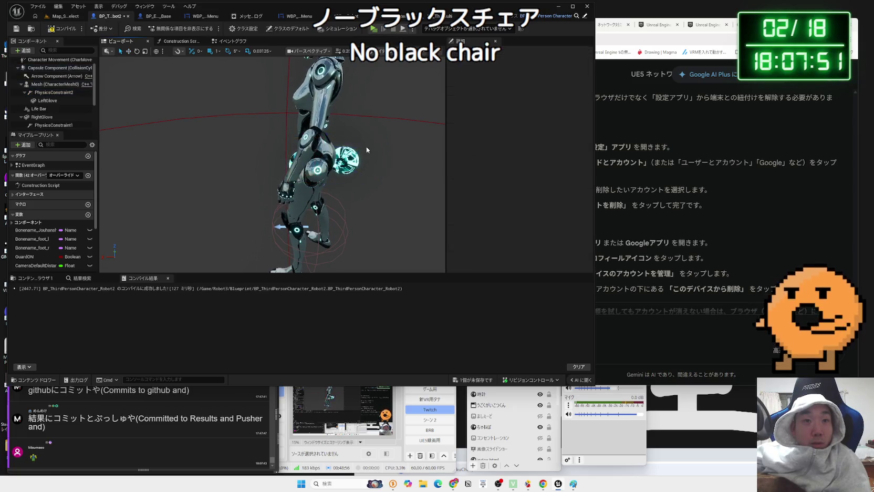
pyautogui.click(344, 160)
pyautogui.moveTo(347, 163); pyautogui.dragTo(363, 177)
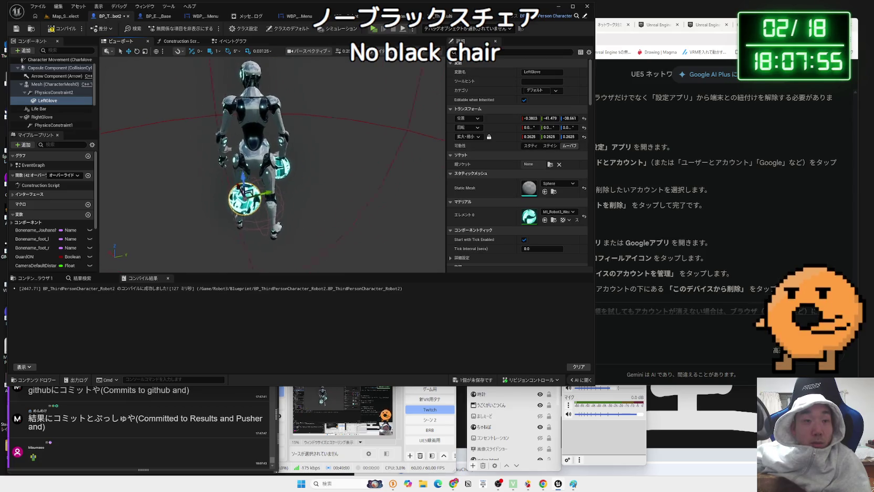
pyautogui.moveTo(352, 130)
pyautogui.mouseDown()
pyautogui.moveTo(321, 139)
pyautogui.moveTo(328, 179)
pyautogui.moveTo(319, 190)
pyautogui.mouseUp()
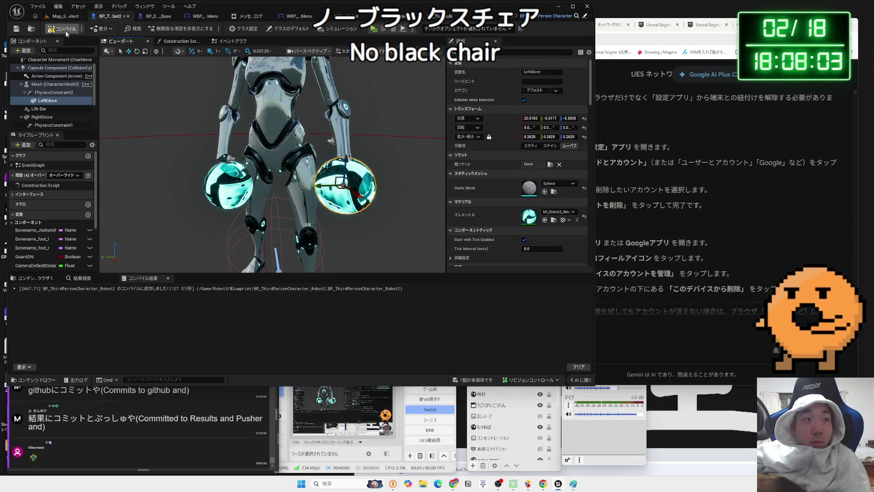
pyautogui.click(62, 16)
pyautogui.click(169, 28)
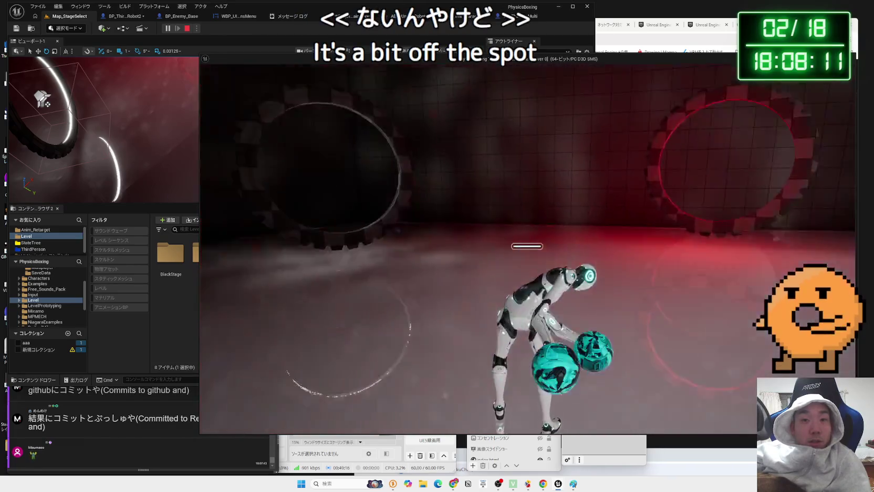
# Step: Rotate PlayerStart to 74.99° yaw, run a quick play test, then return to the Robot2 blueprint
pyautogui.press('Escape')
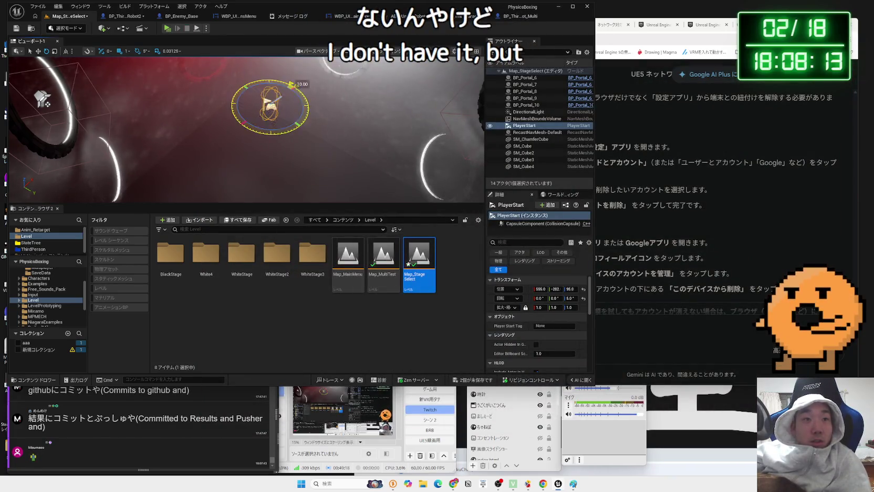
pyautogui.moveTo(292, 84); pyautogui.dragTo(200, 55)
pyautogui.click(167, 29)
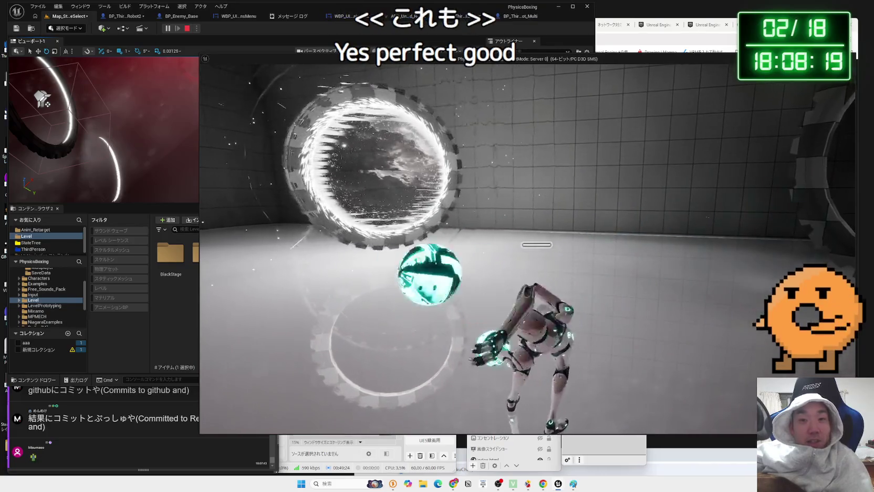
pyautogui.press('Escape')
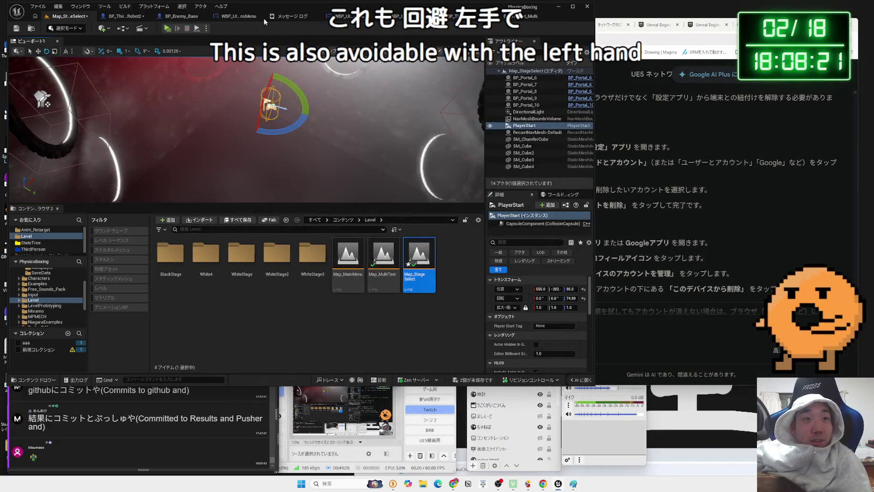
pyautogui.click(124, 16)
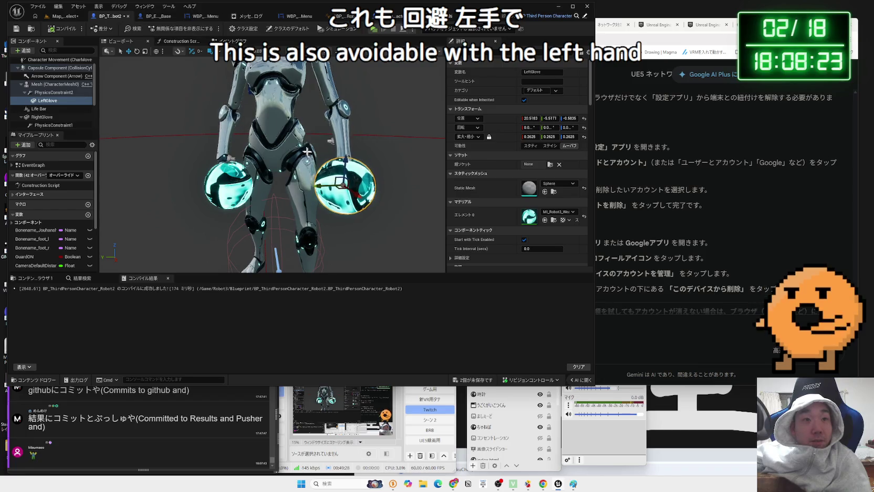
# Step: Reparent PhysicsConstraint1 under Mesh and place RightGlove beneath the constraint
pyautogui.click(239, 176)
pyautogui.click(42, 117)
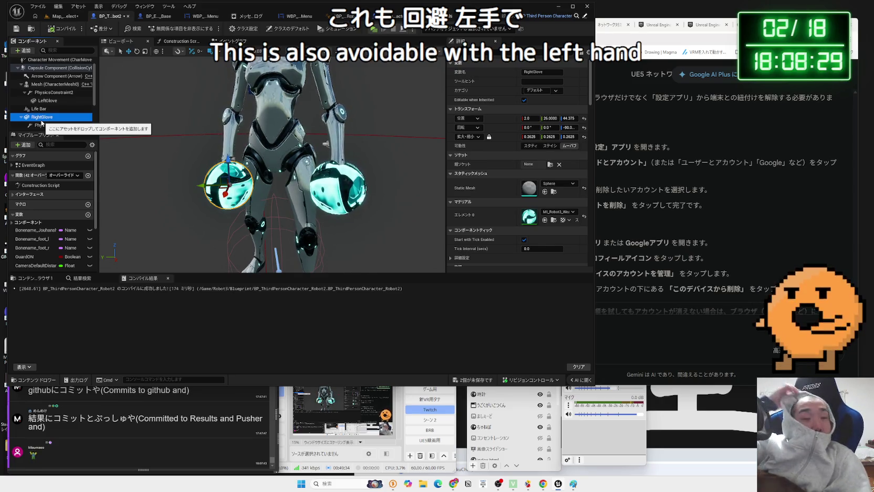
pyautogui.click(40, 119)
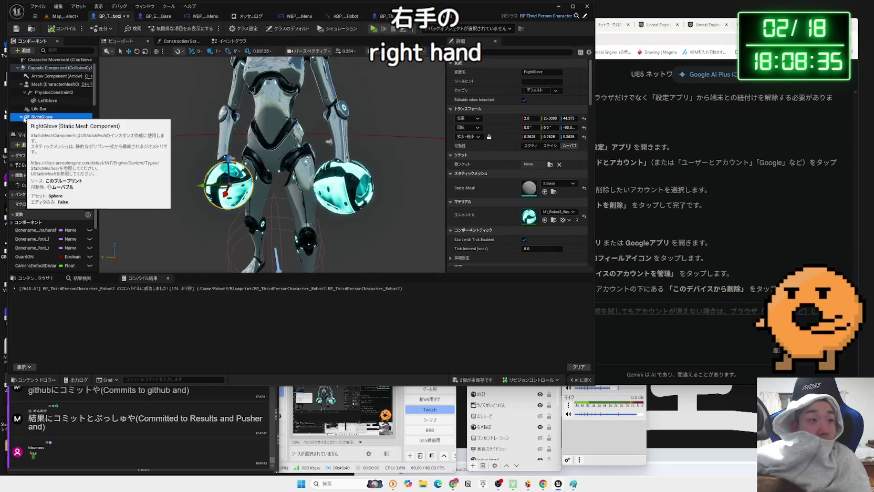
pyautogui.press('Right')
pyautogui.click(52, 126)
pyautogui.moveTo(48, 128); pyautogui.dragTo(46, 87)
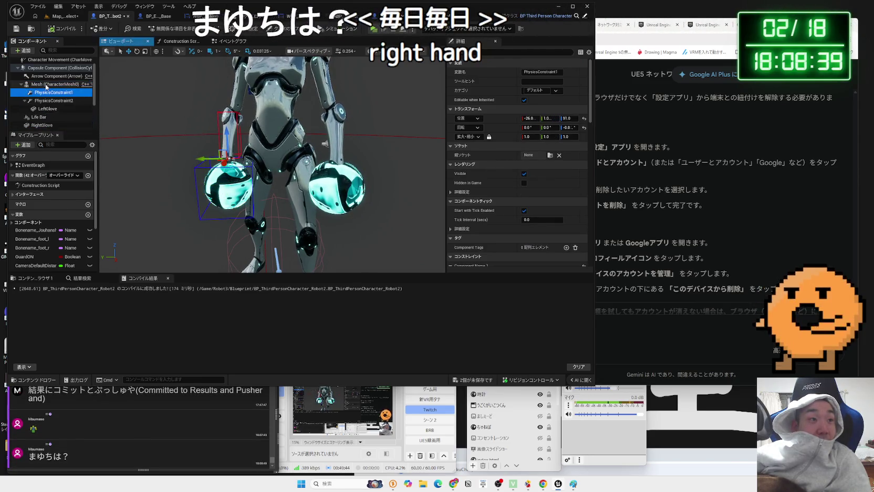
pyautogui.click(24, 100)
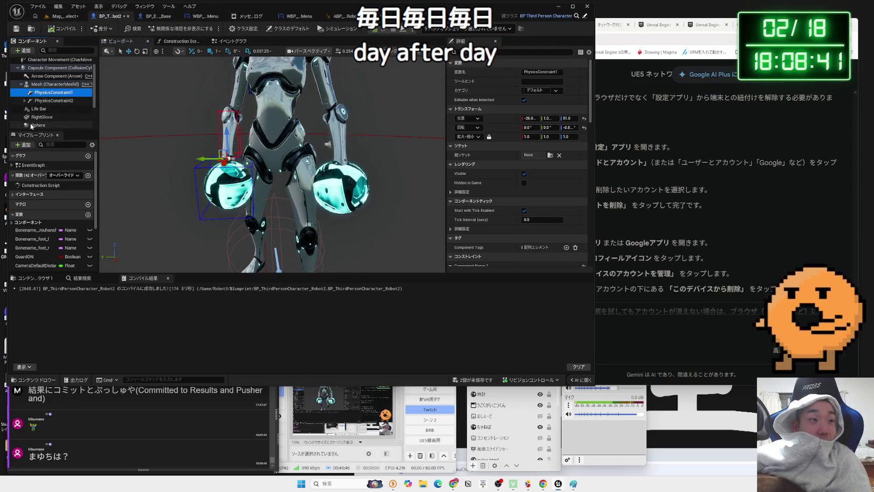
pyautogui.moveTo(37, 120)
pyautogui.mouseDown()
pyautogui.moveTo(49, 120)
pyautogui.moveTo(54, 93)
pyautogui.mouseUp()
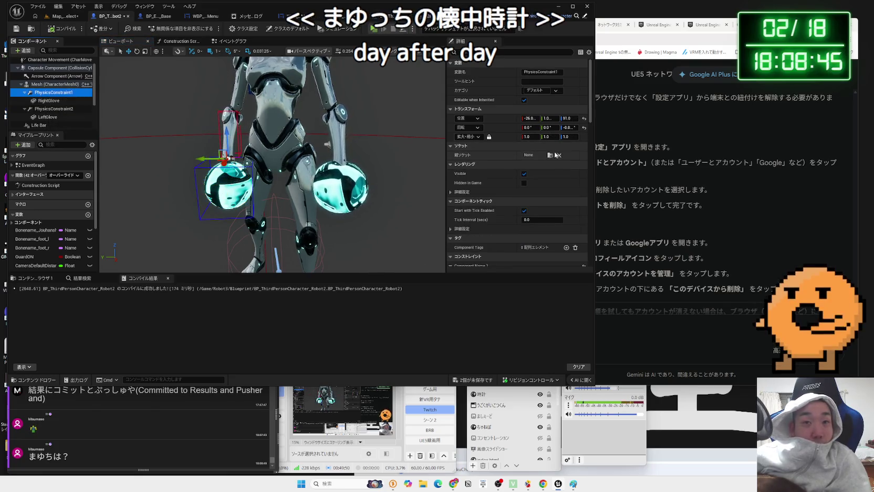
# Step: Set PhysicsConstraint1's parent socket to lowerarm_r and orbit to check the forearm glove
pyautogui.click(550, 155)
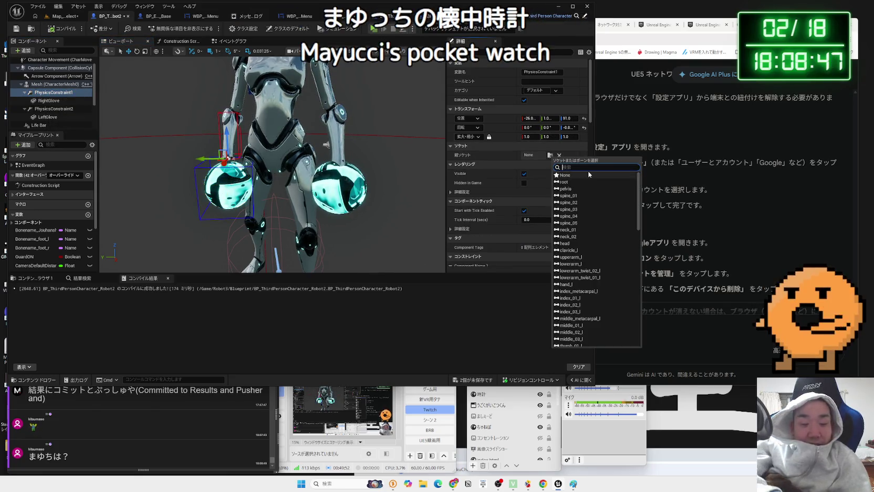
pyautogui.write('halo')
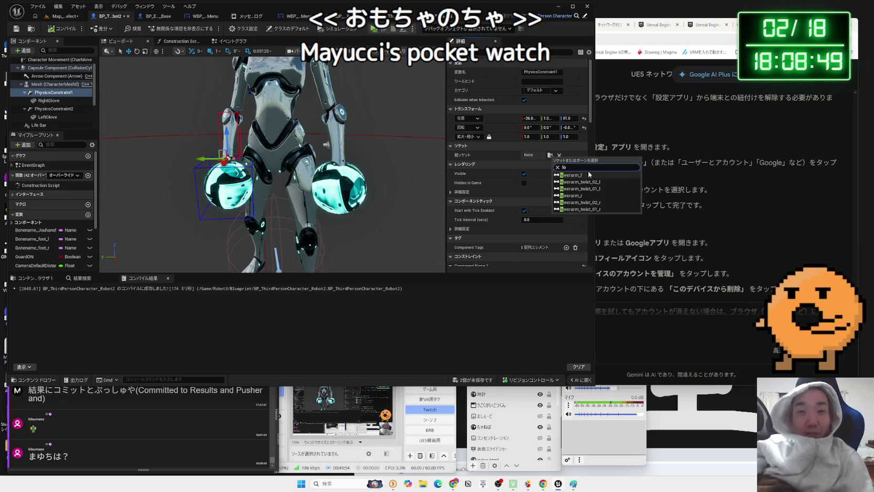
pyautogui.click(574, 197)
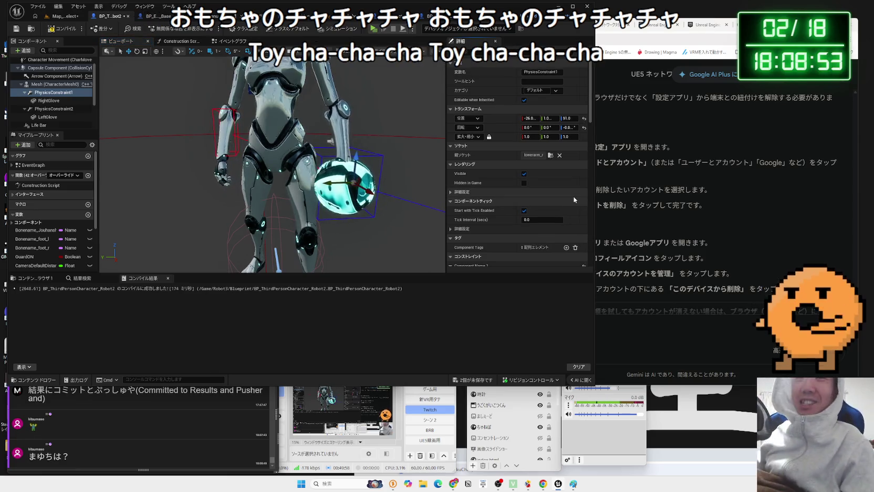
pyautogui.moveTo(369, 115); pyautogui.dragTo(340, 164)
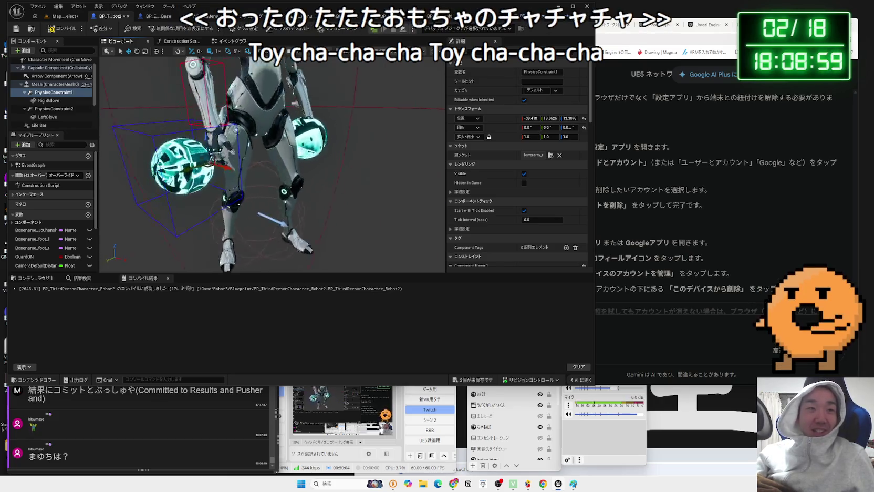
pyautogui.moveTo(326, 173)
pyautogui.mouseDown()
pyautogui.moveTo(284, 176)
pyautogui.moveTo(222, 161)
pyautogui.mouseUp()
pyautogui.click(332, 108)
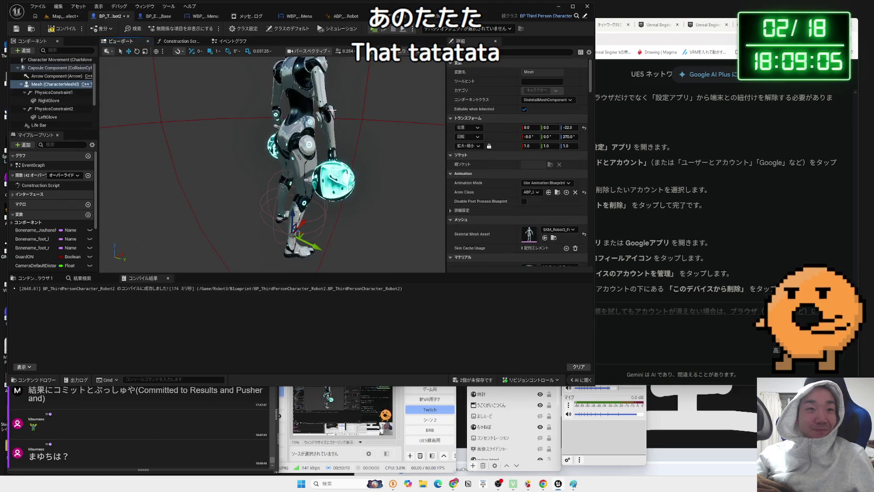
# Step: Select and frame RightGlove beside the right hand, then switch to the Map_StageSelect tab
pyautogui.click(331, 181)
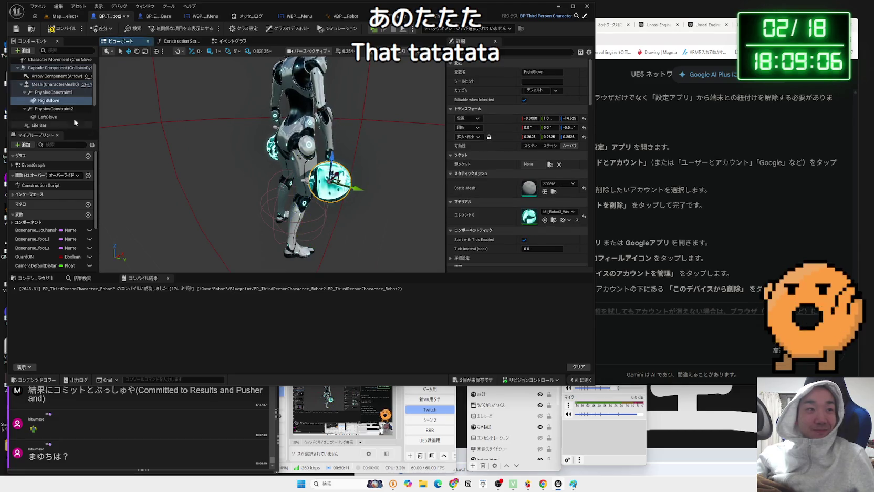
pyautogui.doubleClick(48, 101)
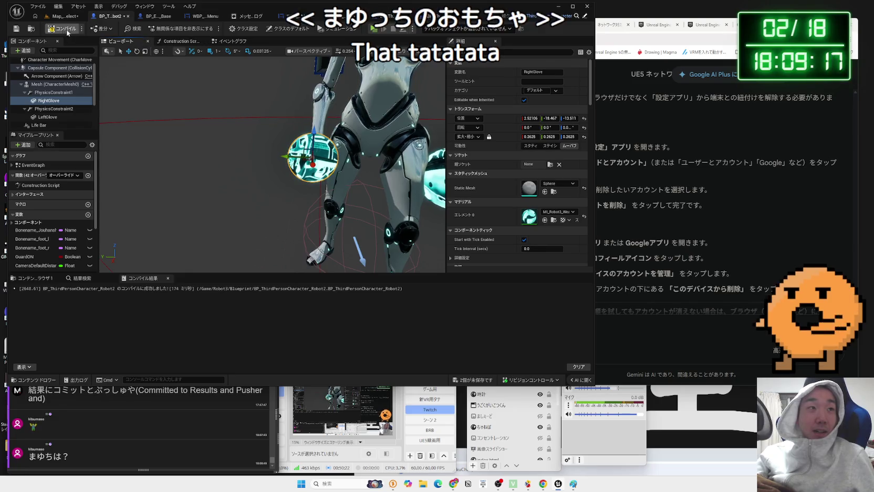
pyautogui.click(55, 17)
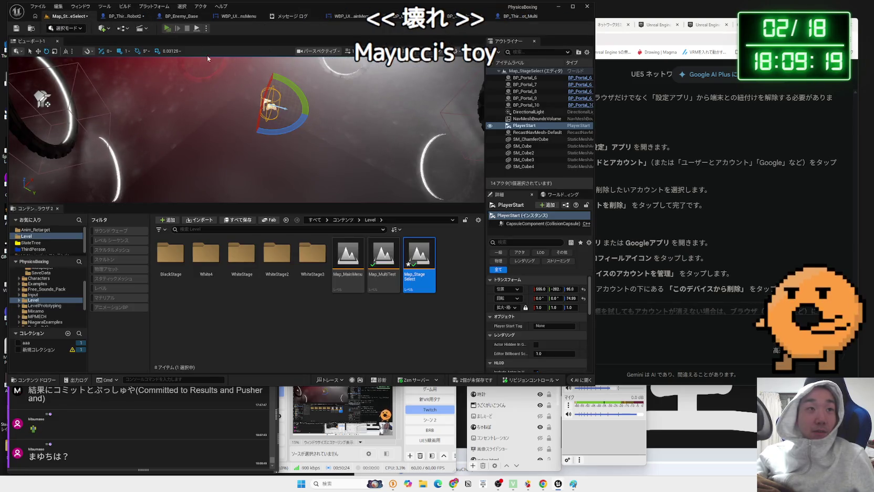
# Step: Play test the level, then save Map_StageSelect with Ctrl+S
pyautogui.hotkey('alt', 'p')
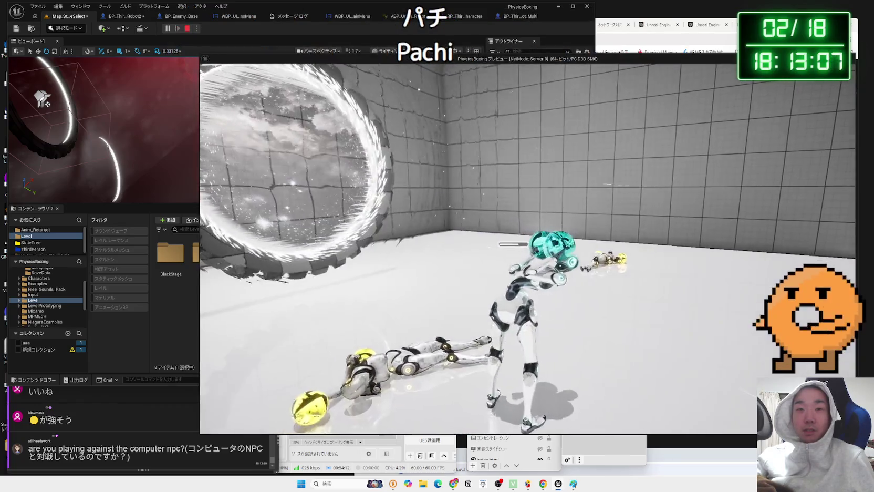
pyautogui.press('Escape')
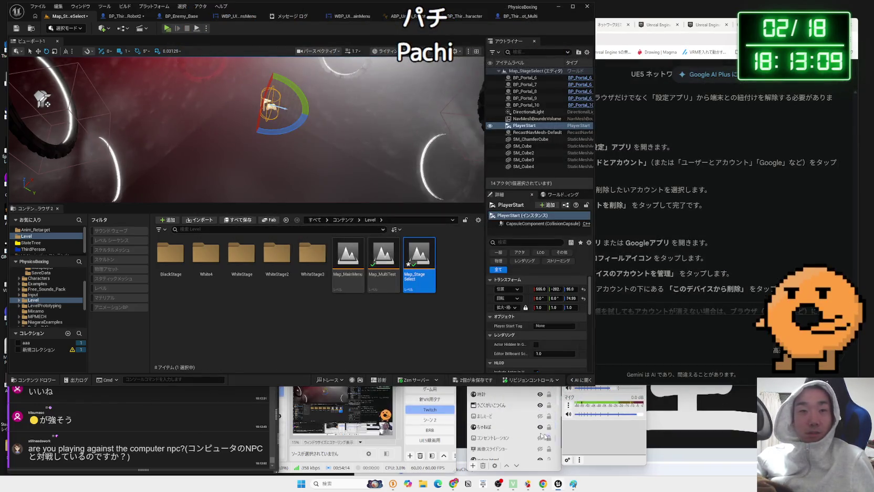
pyautogui.hotkey('ctrl', 's')
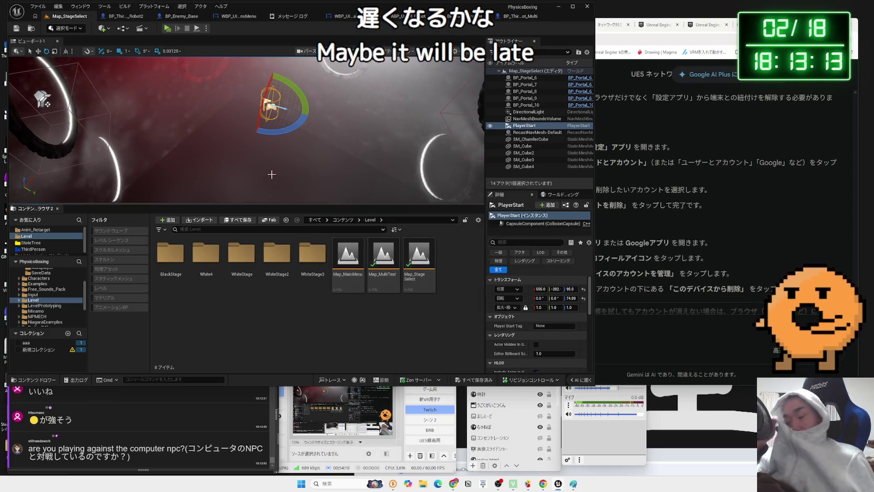
# Step: Reset PlayerStart's rotation to zero, save the selected level, and open WBP_UINavMainMenu
pyautogui.moveTo(297, 101)
pyautogui.mouseDown()
pyautogui.moveTo(404, 64)
pyautogui.moveTo(433, 68)
pyautogui.mouseUp()
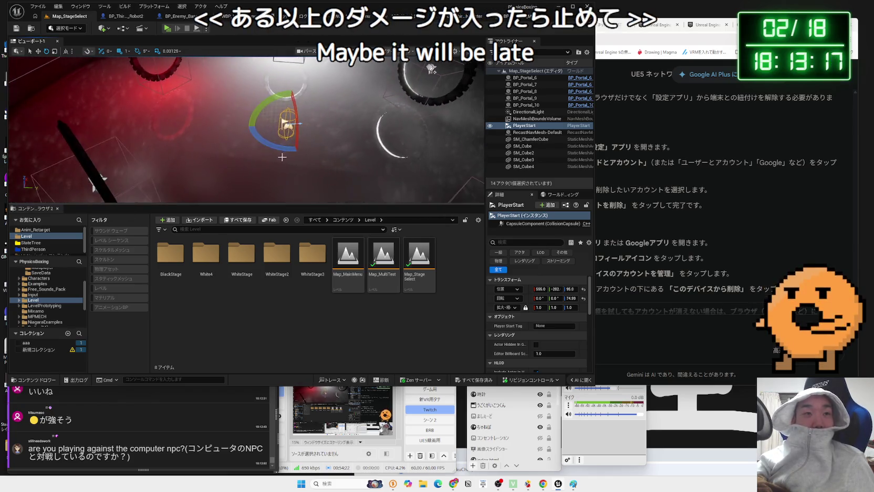
pyautogui.click(583, 298)
pyautogui.hotkey('ctrl', 's')
pyautogui.click(479, 318)
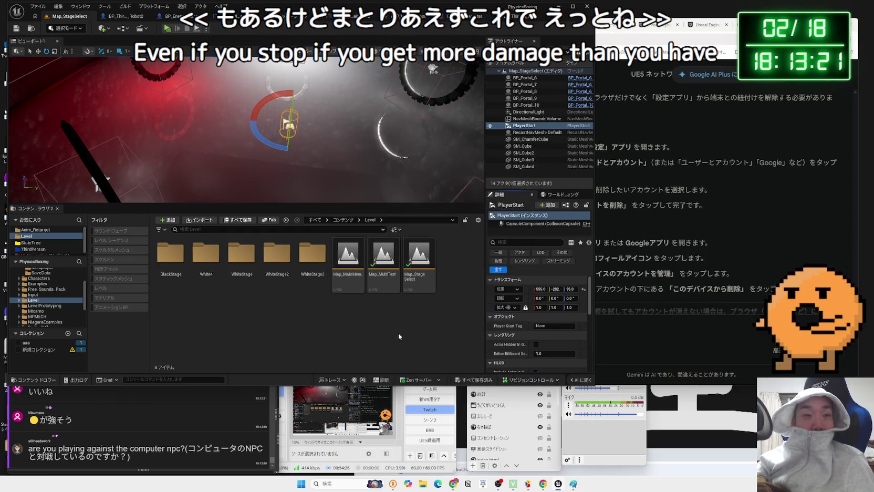
pyautogui.click(317, 19)
pyautogui.click(317, 19)
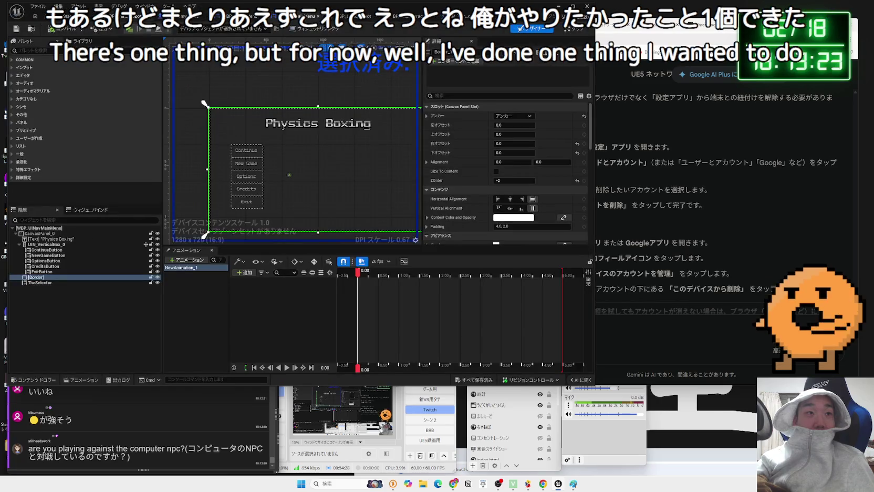
# Step: Compare the glove constraint setups in Robot_Multi and Robot2, selecting constraints and gloves
pyautogui.click(436, 16)
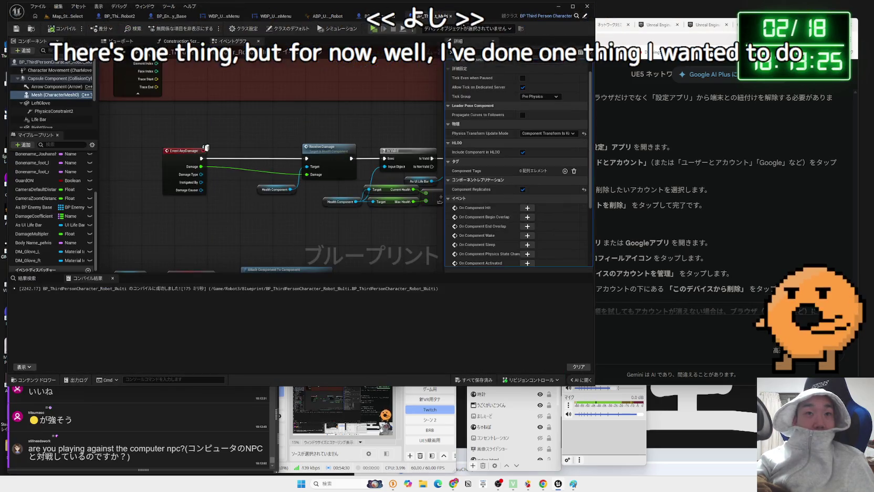
pyautogui.moveTo(280, 108)
pyautogui.mouseDown()
pyautogui.moveTo(273, 63)
pyautogui.moveTo(294, 173)
pyautogui.moveTo(324, 179)
pyautogui.moveTo(254, 113)
pyautogui.moveTo(190, 115)
pyautogui.mouseUp()
pyautogui.scroll(3, 324, 179)
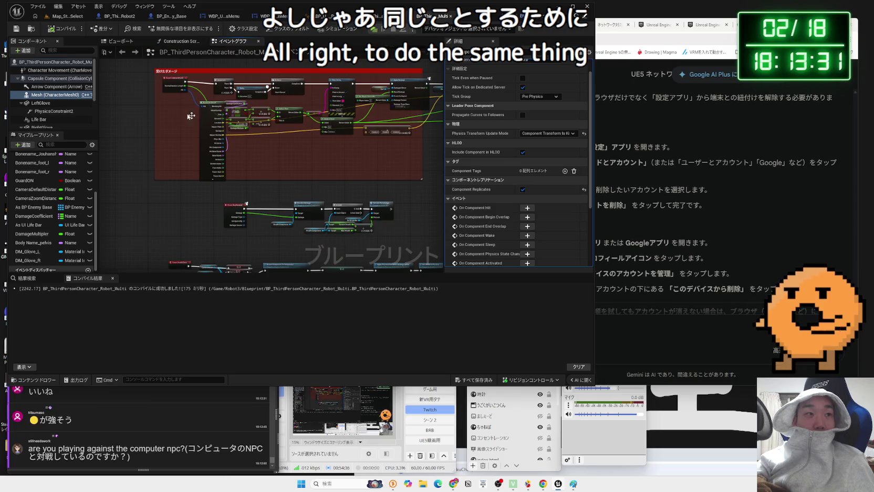
pyautogui.click(42, 104)
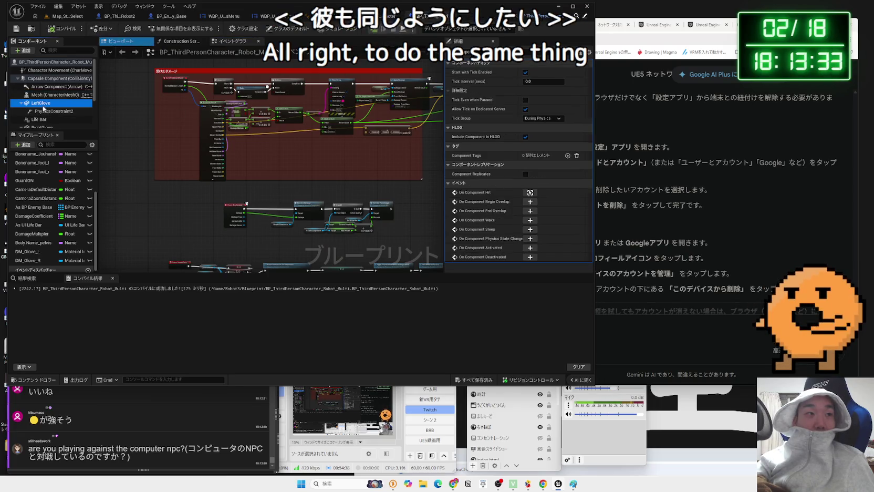
pyautogui.click(44, 111)
pyautogui.click(116, 20)
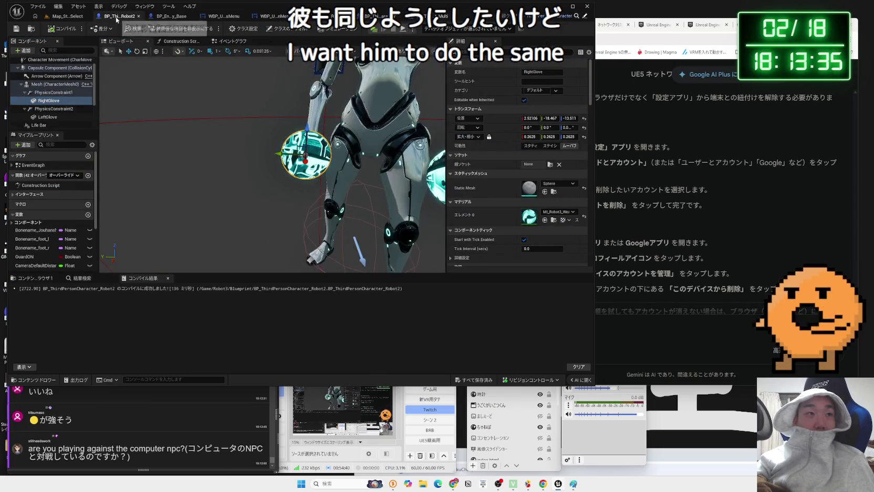
pyautogui.click(46, 93)
pyautogui.keyDown('shift'); pyautogui.click(46, 109); pyautogui.keyUp('shift')
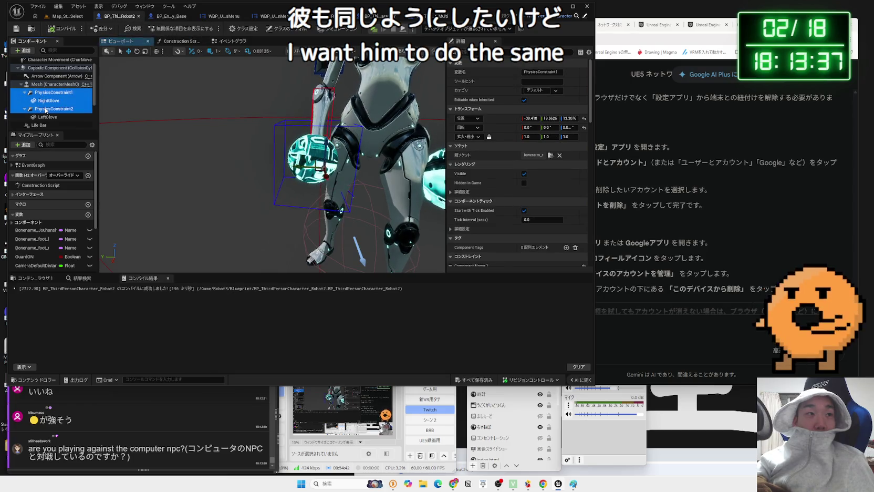
pyautogui.keyDown('shift'); pyautogui.click(47, 117); pyautogui.keyUp('shift')
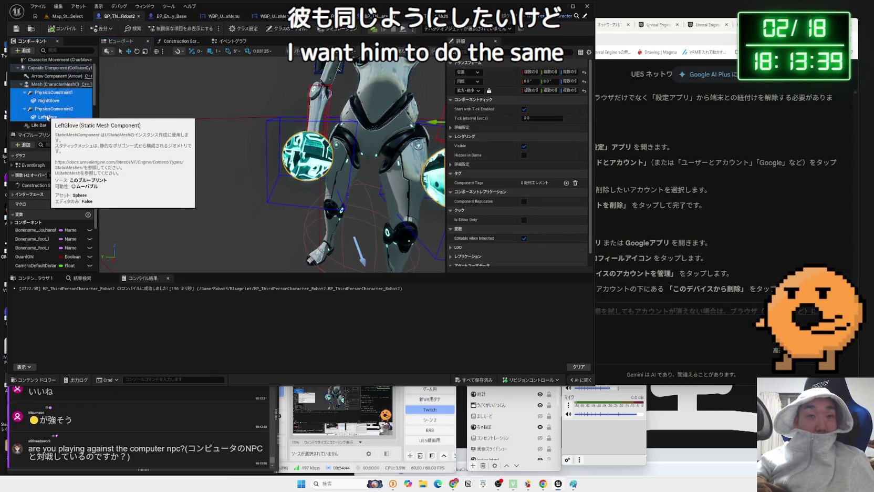
pyautogui.click(376, 16)
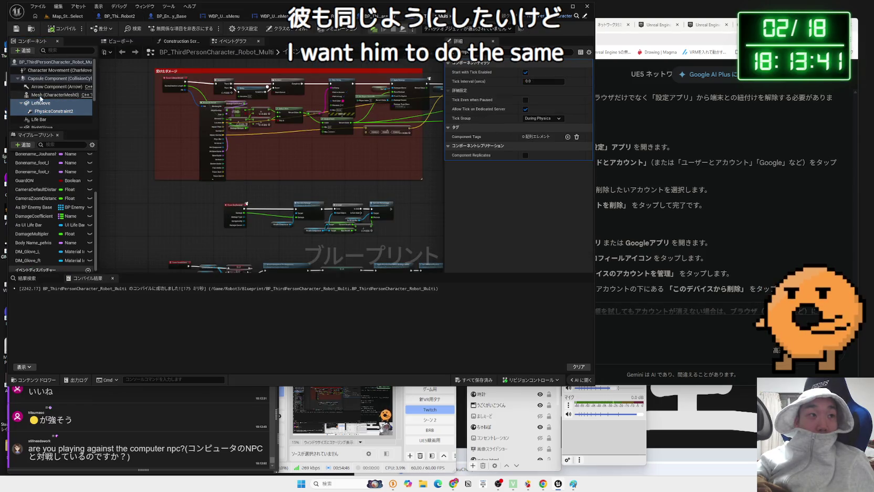
# Step: Duplicate the left glove's constraint and glove under Mesh, creating LeftGlove1
pyautogui.click(41, 95)
pyautogui.hotkey('ctrl', 'v')
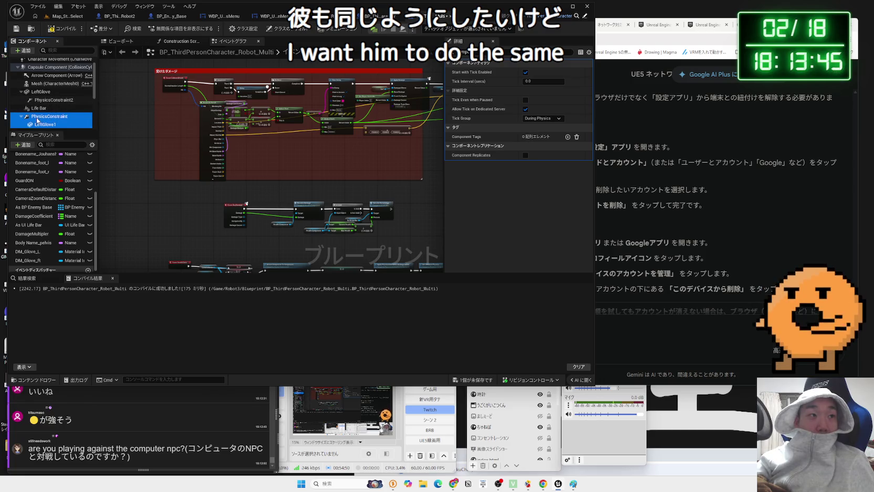
pyautogui.moveTo(43, 84); pyautogui.dragTo(43, 84)
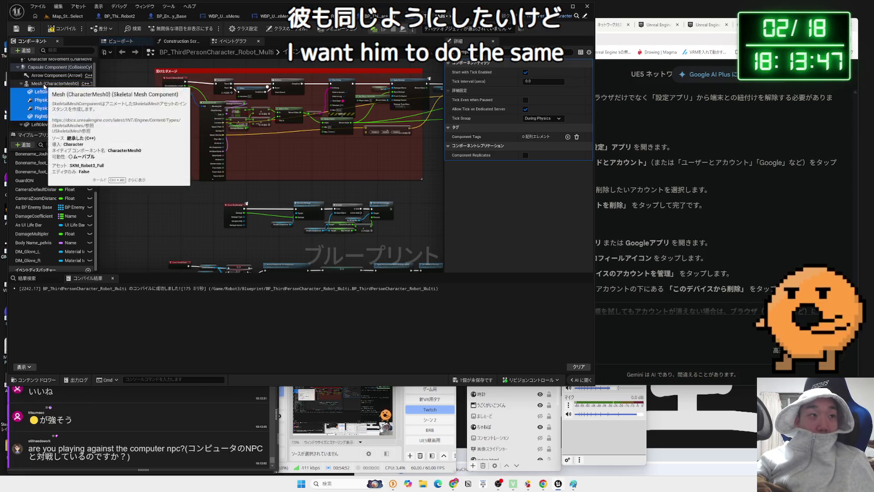
pyautogui.click(35, 98)
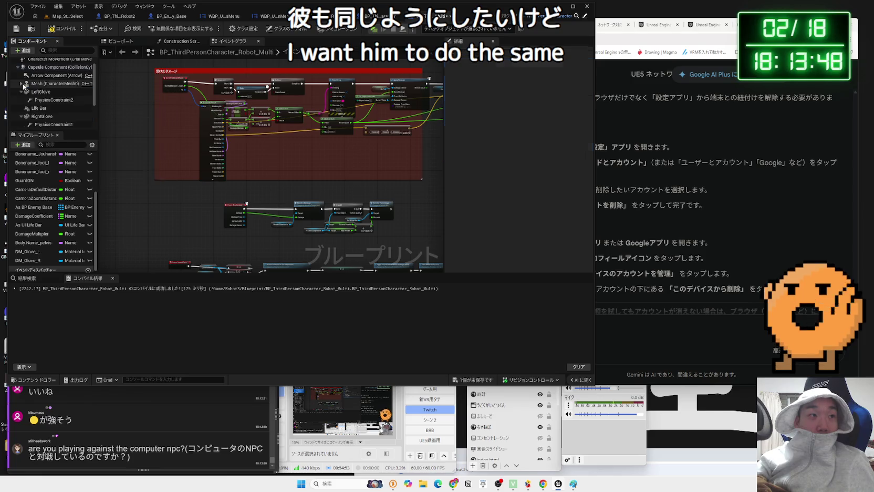
pyautogui.click(54, 101)
pyautogui.moveTo(54, 102); pyautogui.dragTo(68, 107)
pyautogui.click(59, 93)
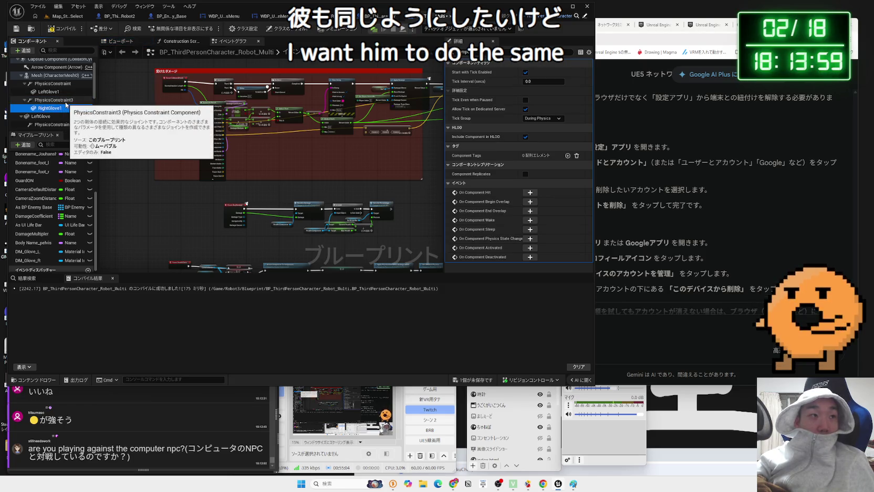
# Step: Check the new constraint's linked components in the Viewport preview, then return to Map_StageSelect
pyautogui.click(118, 41)
pyautogui.moveTo(257, 136); pyautogui.dragTo(200, 138)
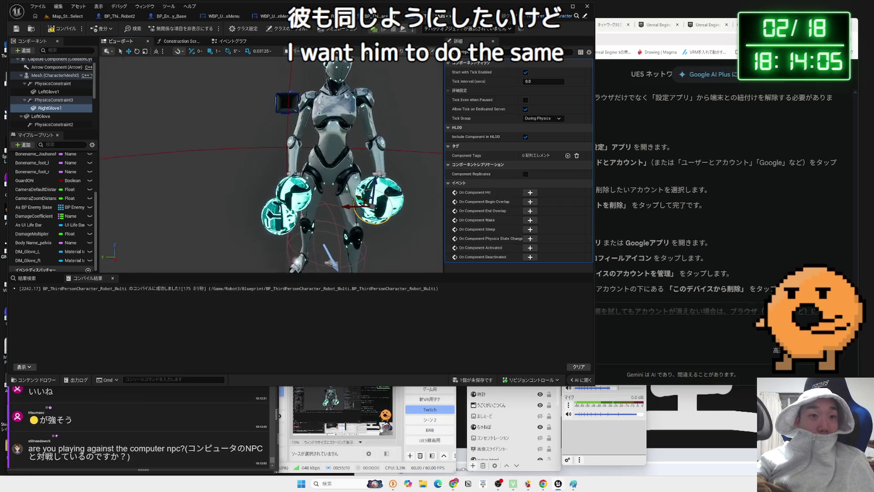
pyautogui.click(53, 84)
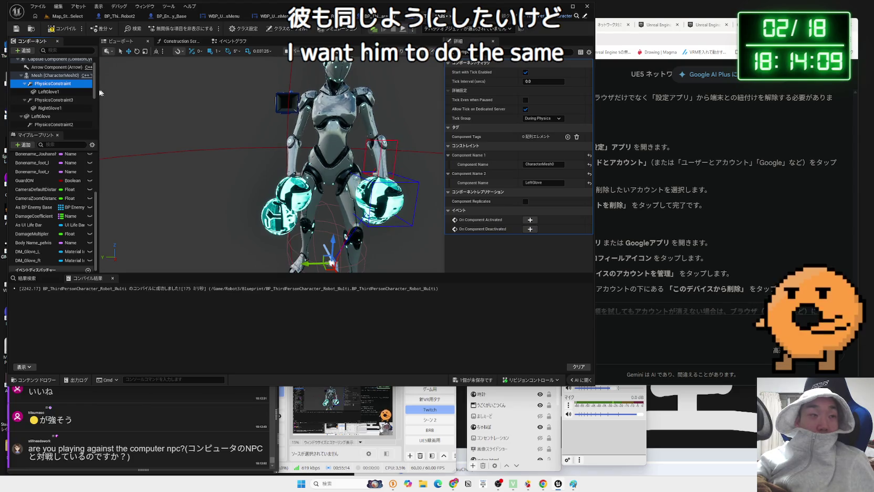
pyautogui.click(150, 17)
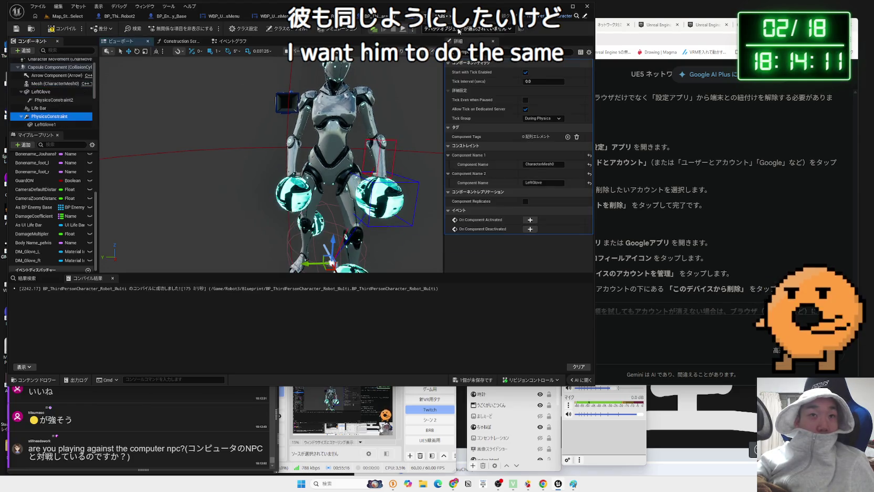
pyautogui.click(59, 16)
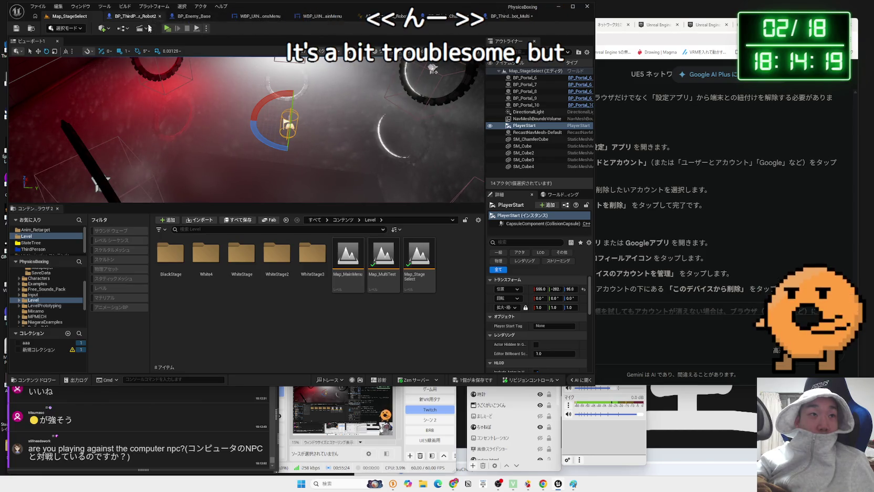
# Step: Select ThirdPerson in the folder tree and open its Blueprints folder
pyautogui.click(33, 249)
pyautogui.doubleClick(157, 254)
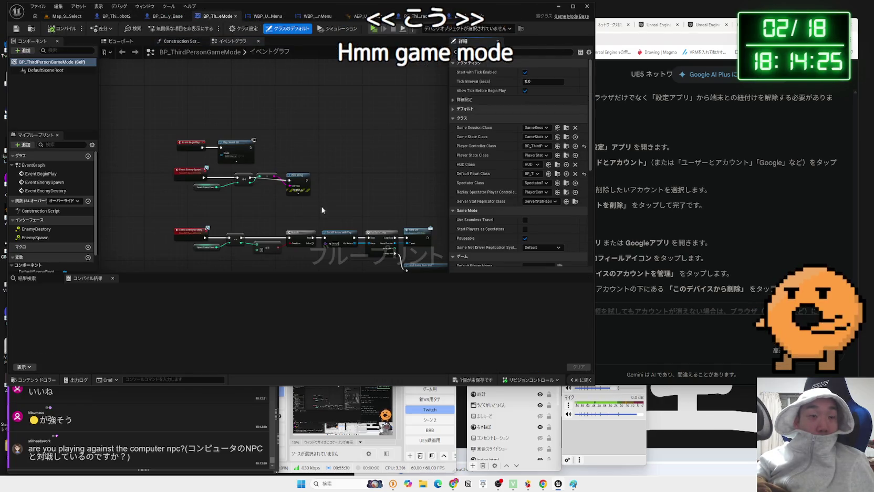
# Step: Compile BP_MultiGameMode with Default Pawn Class None, then go to the Robot_Multi blueprint
pyautogui.click(69, 16)
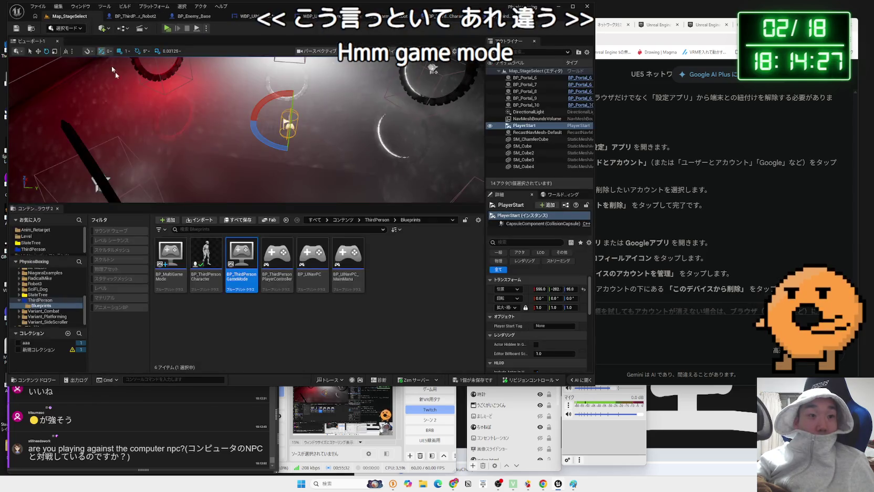
pyautogui.doubleClick(190, 267)
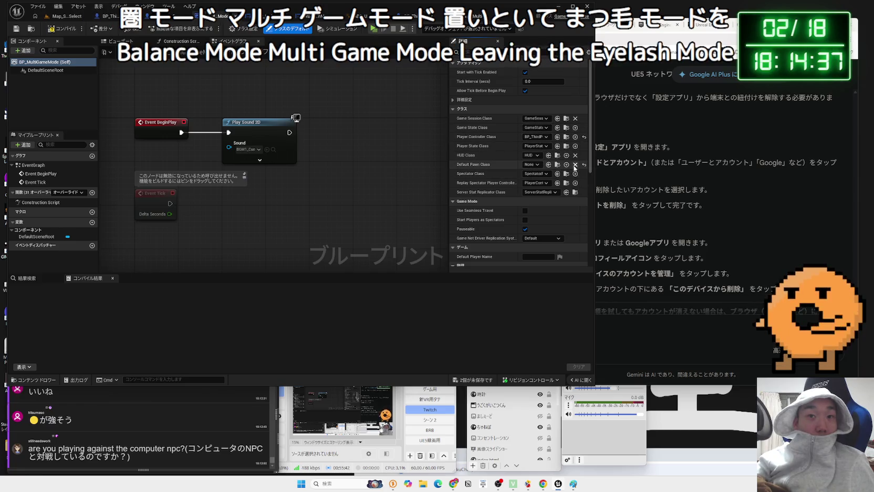
pyautogui.click(67, 29)
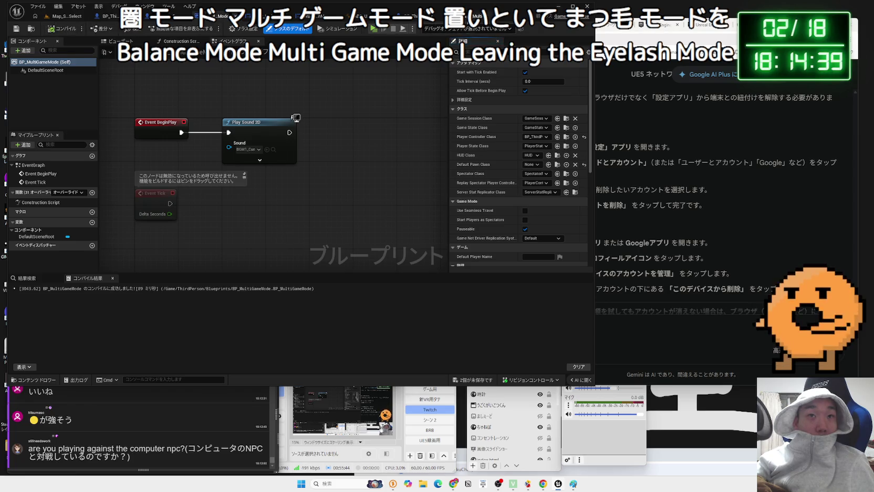
pyautogui.click(109, 16)
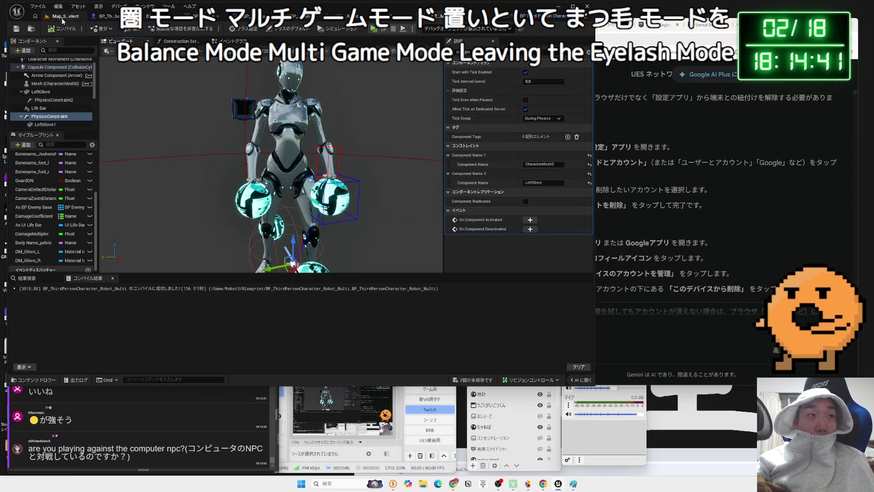
# Step: In Robot3 > Blueprint, try deleting Robot_Multi, cancelling over BP_MultiGameMode's reference
pyautogui.click(62, 17)
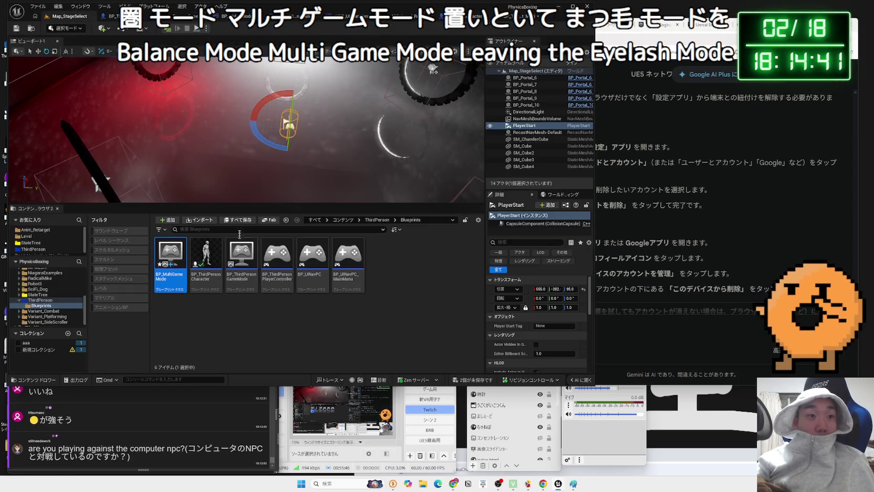
pyautogui.click(52, 289)
pyautogui.click(35, 283)
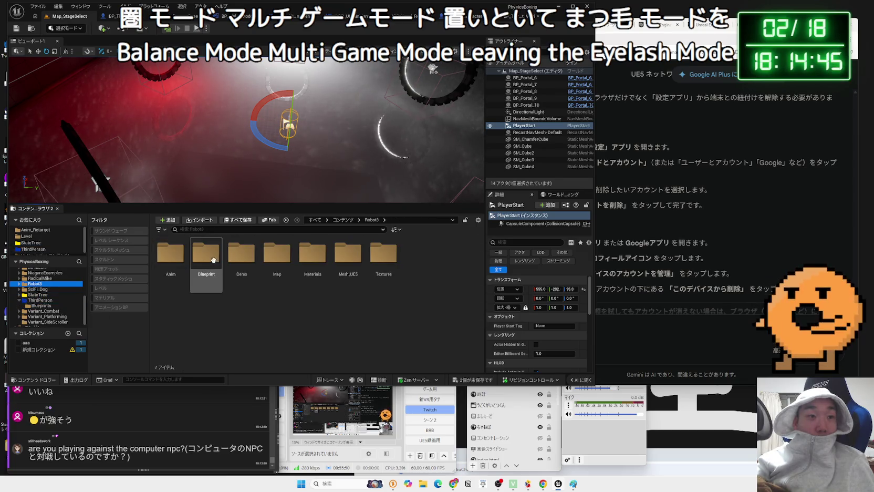
pyautogui.doubleClick(212, 260)
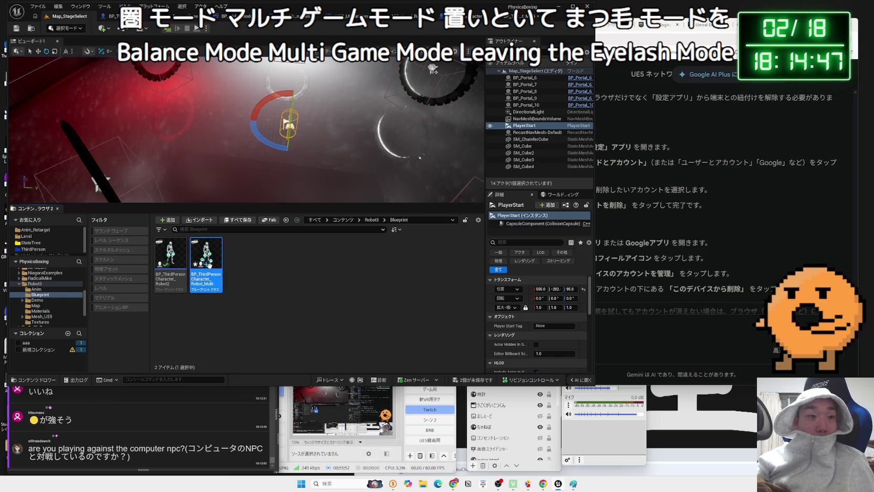
pyautogui.rightClick(209, 265)
pyautogui.click(236, 106)
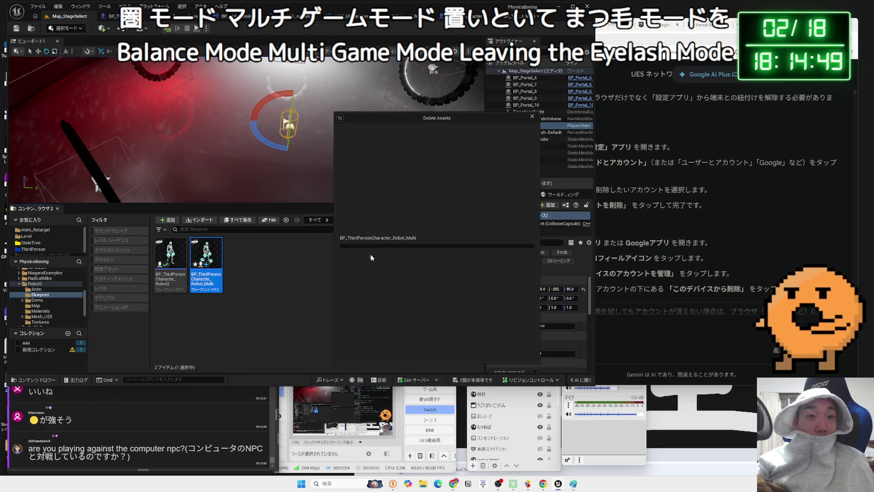
pyautogui.click(369, 276)
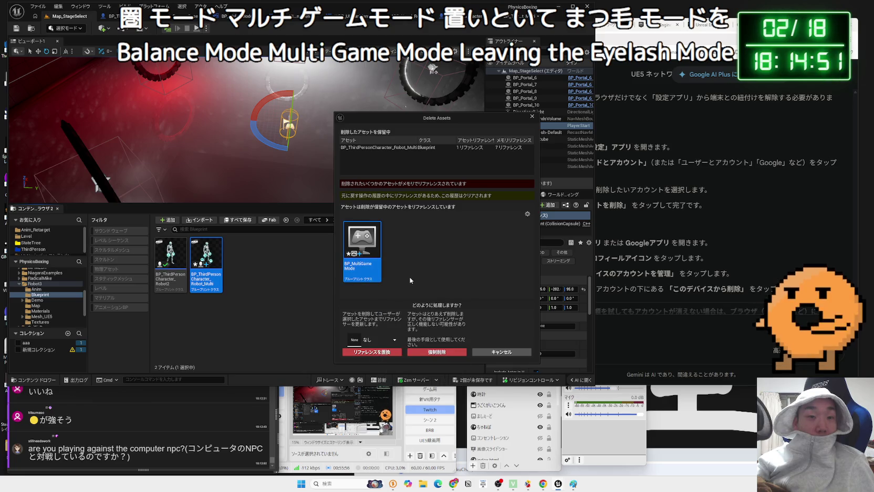
pyautogui.click(482, 349)
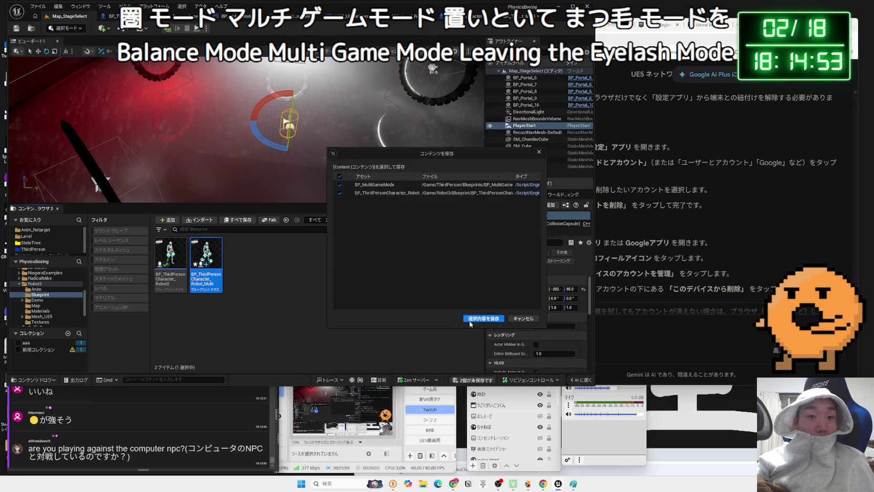
# Step: Force delete BP_ThirdPersonCharacter_Robot_Multi despite the remaining reference
pyautogui.rightClick(208, 266)
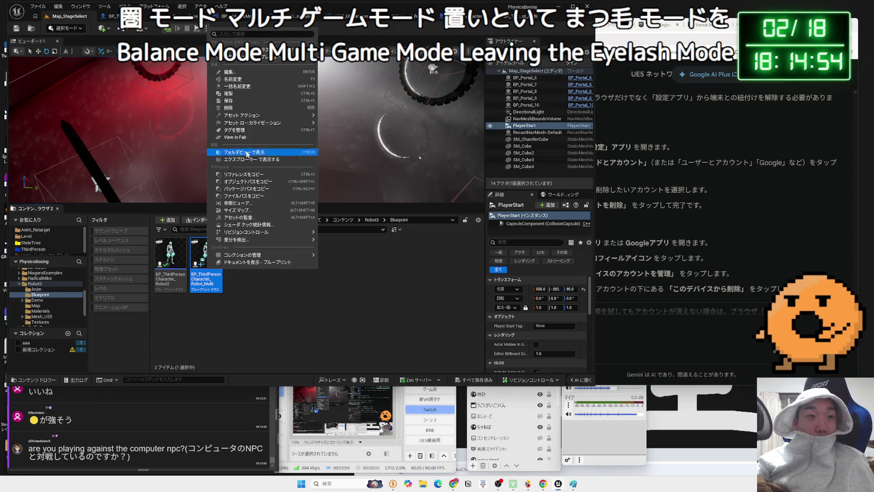
pyautogui.click(241, 108)
pyautogui.click(376, 345)
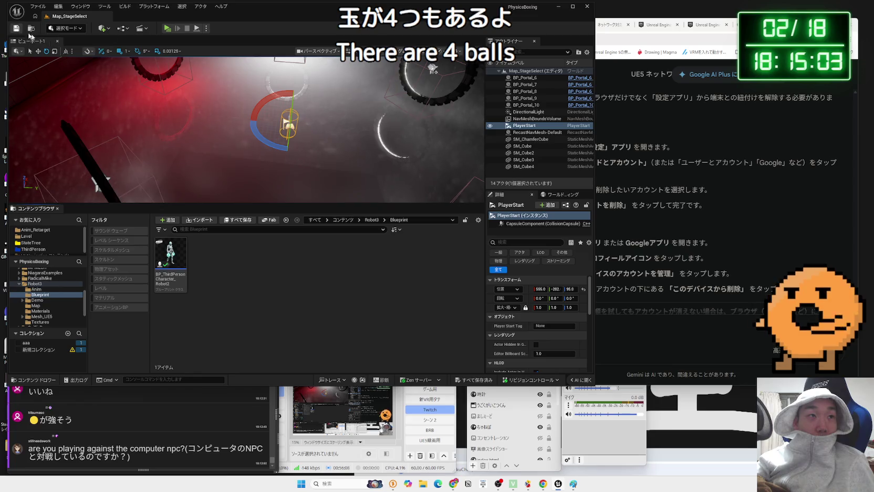
# Step: Duplicate Robot2 as BP_ThirdPersonCharacter_Robot_Multi and open it on its event graph
pyautogui.rightClick(185, 257)
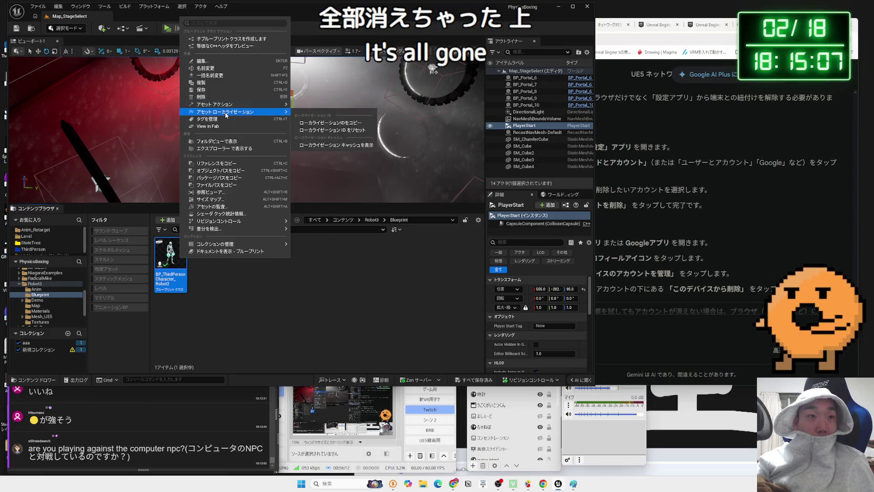
pyautogui.click(218, 83)
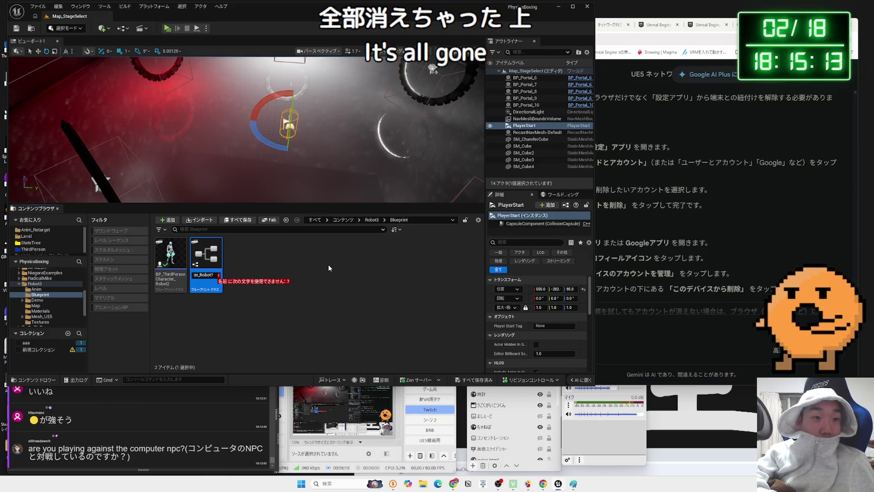
pyautogui.write('_Mult')
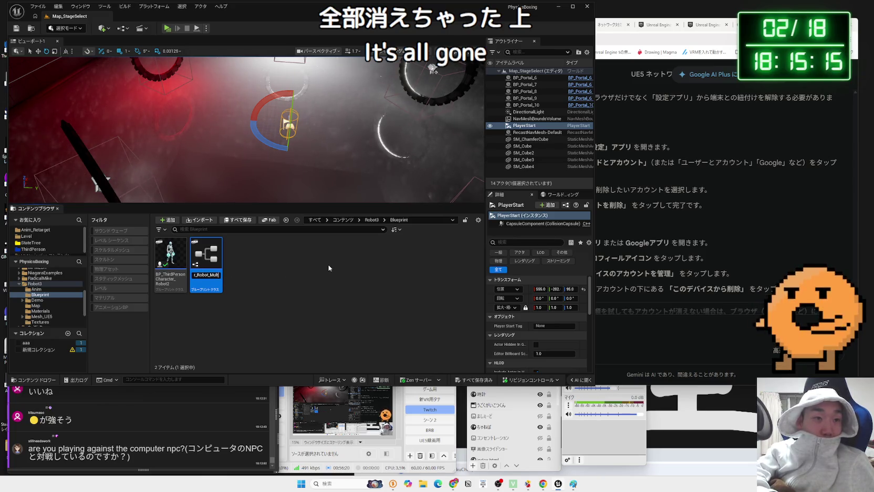
pyautogui.write('i')
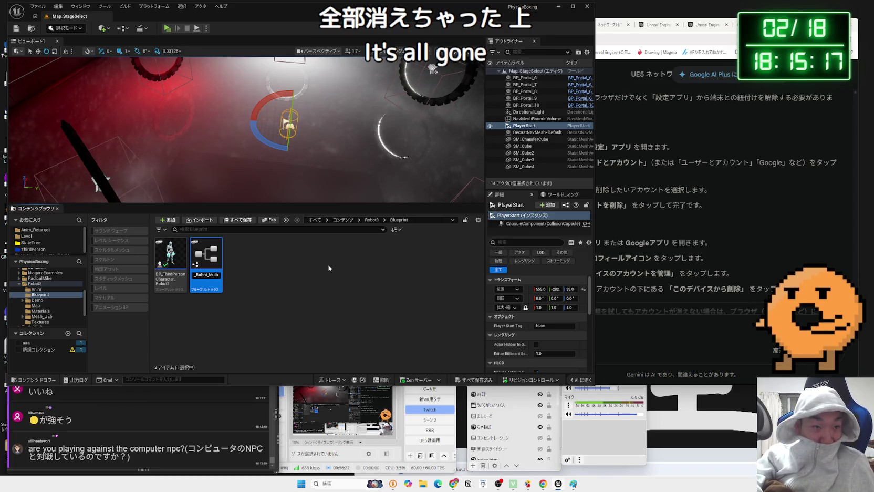
pyautogui.press('Return')
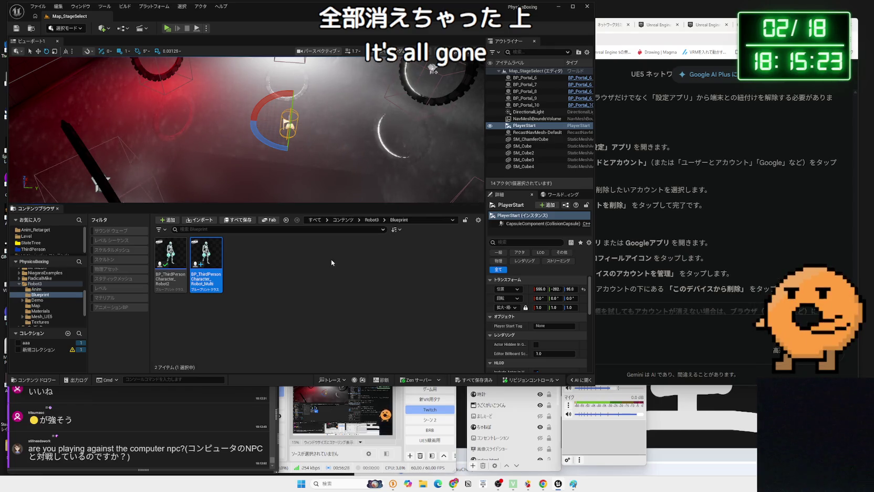
pyautogui.doubleClick(219, 272)
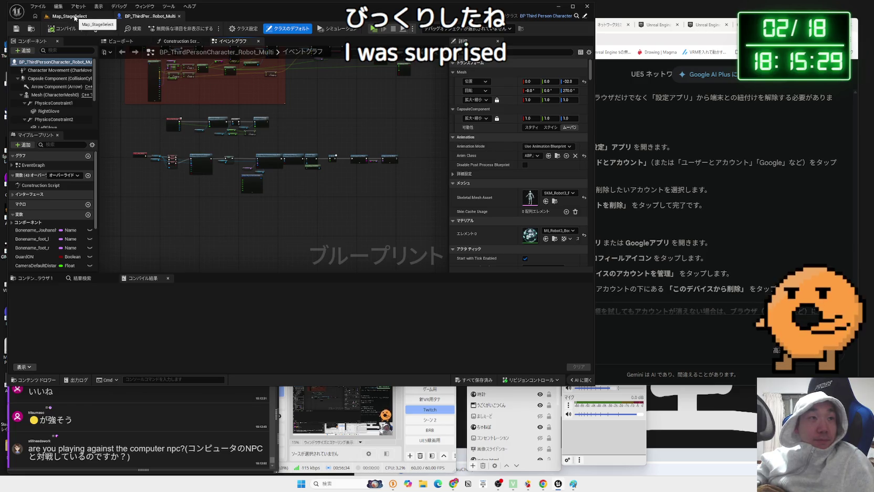
# Step: Set BP_MultiGameMode's Default Pawn Class to BP_ThirdPersonCharacter_Robot_Multi and save it
pyautogui.click(74, 19)
pyautogui.click(29, 249)
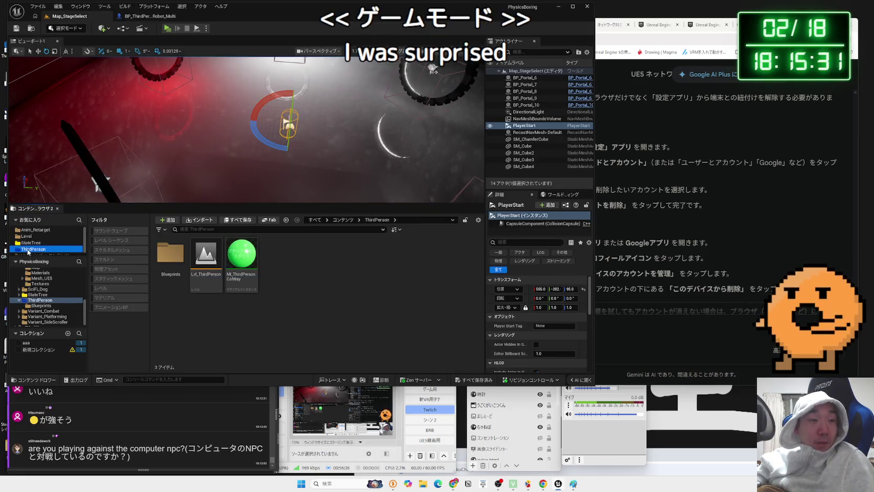
pyautogui.click(77, 301)
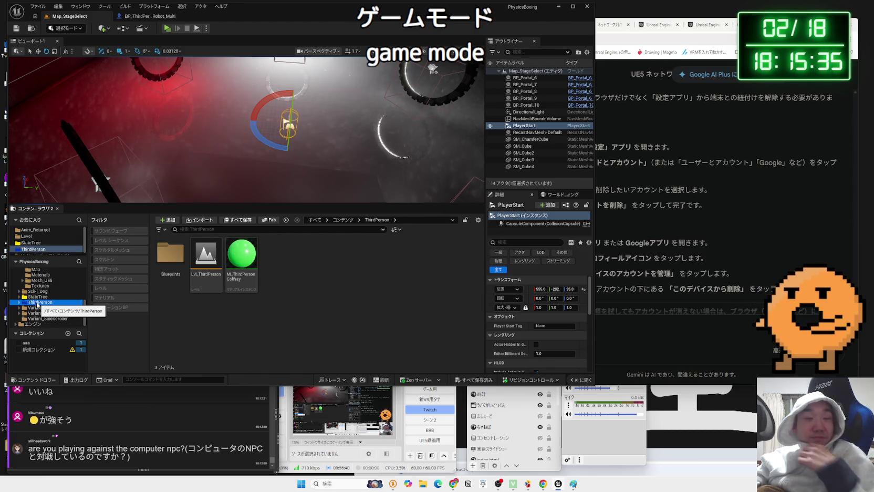
pyautogui.doubleClick(172, 269)
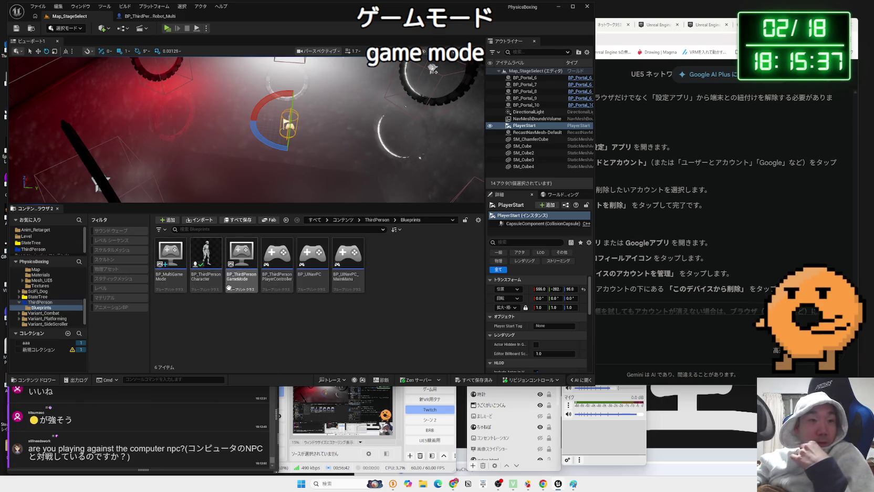
pyautogui.doubleClick(170, 273)
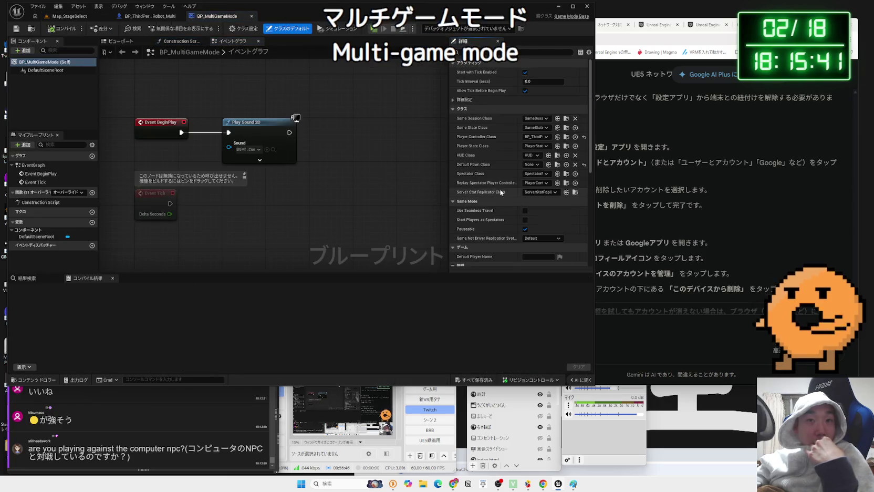
pyautogui.click(536, 167)
pyautogui.write('multi')
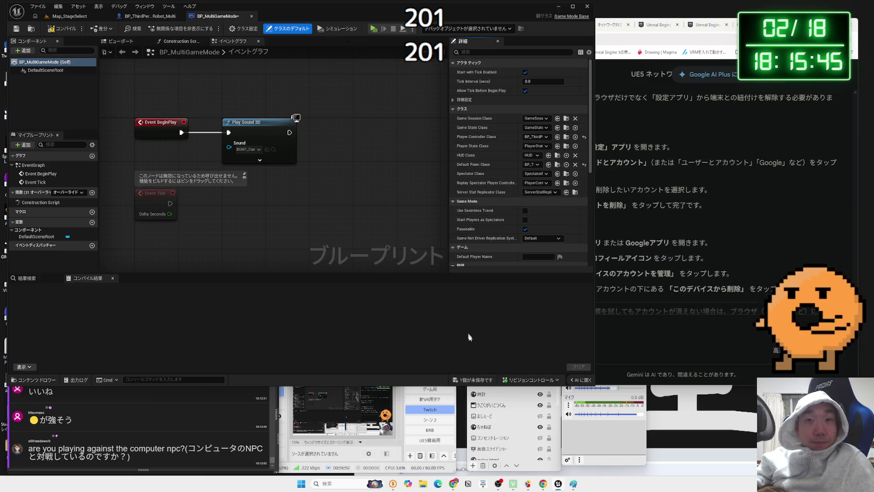
pyautogui.click(478, 377)
pyautogui.click(478, 312)
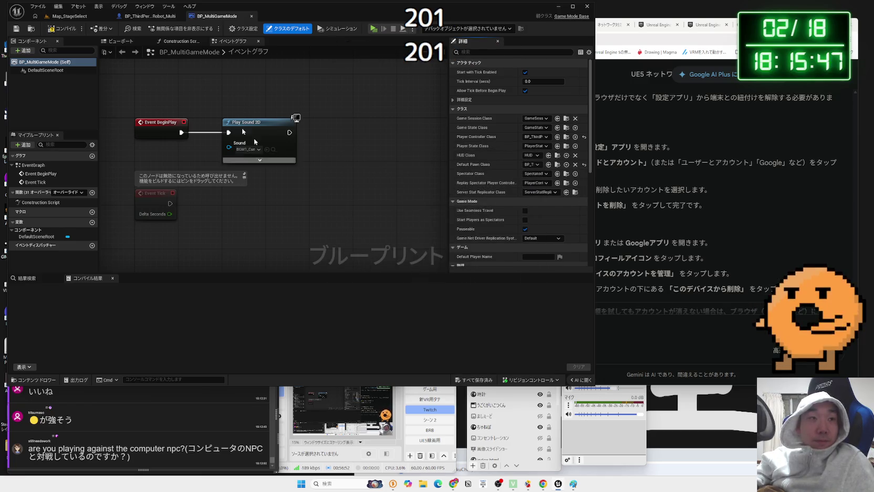
# Step: Delete the Delay and Set Current Level nodes from the Robot_Multi blueprint and compile it
pyautogui.click(68, 15)
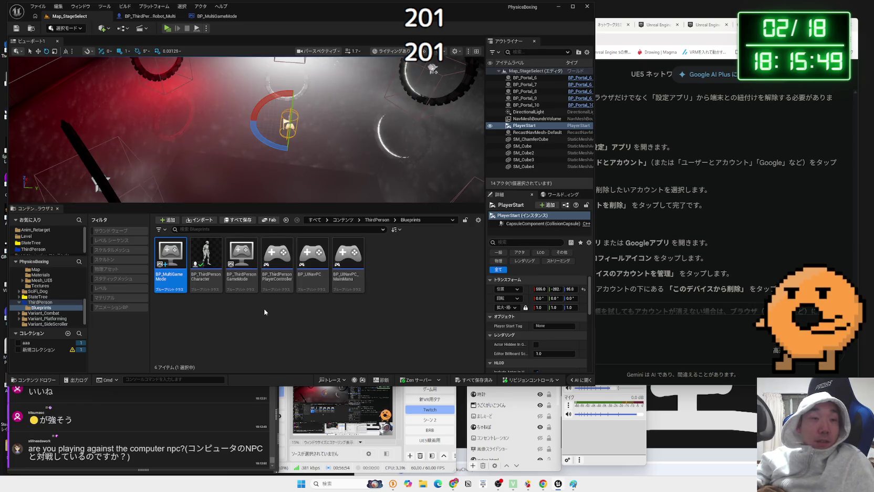
pyautogui.click(161, 16)
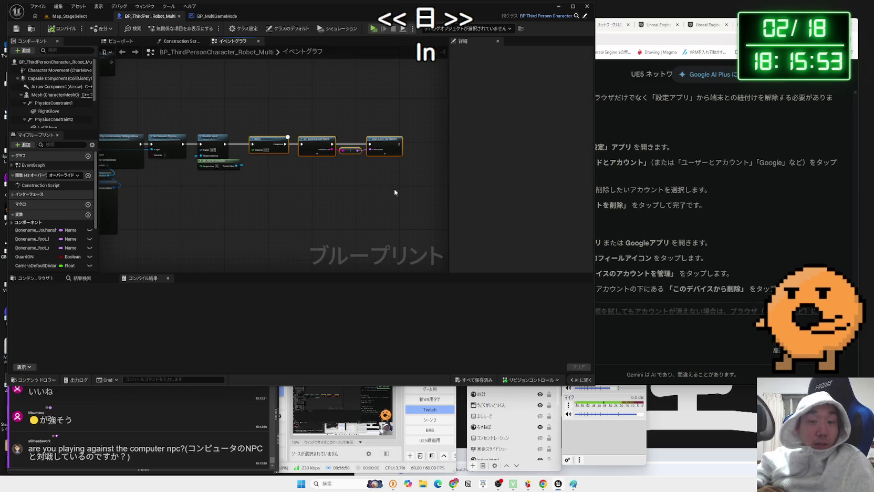
pyautogui.press('Delete')
pyautogui.moveTo(126, 158); pyautogui.dragTo(388, 210)
pyautogui.click(63, 28)
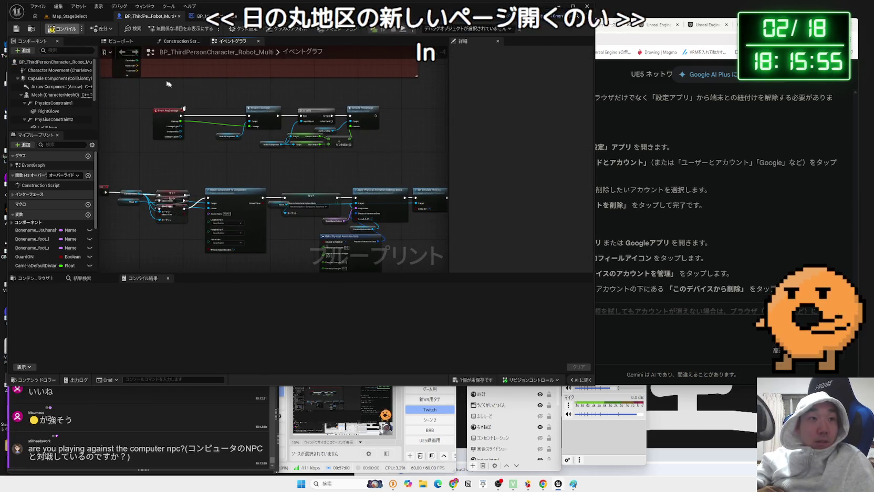
pyautogui.scroll(-4, 256, 230)
pyautogui.moveTo(255, 230)
pyautogui.mouseDown()
pyautogui.moveTo(247, 294)
pyautogui.moveTo(273, 210)
pyautogui.mouseUp()
pyautogui.click(63, 14)
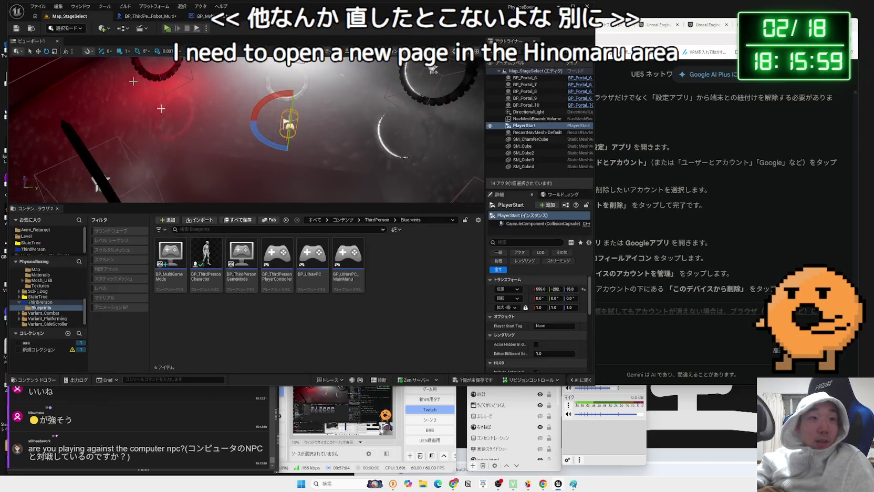
pyautogui.click(26, 236)
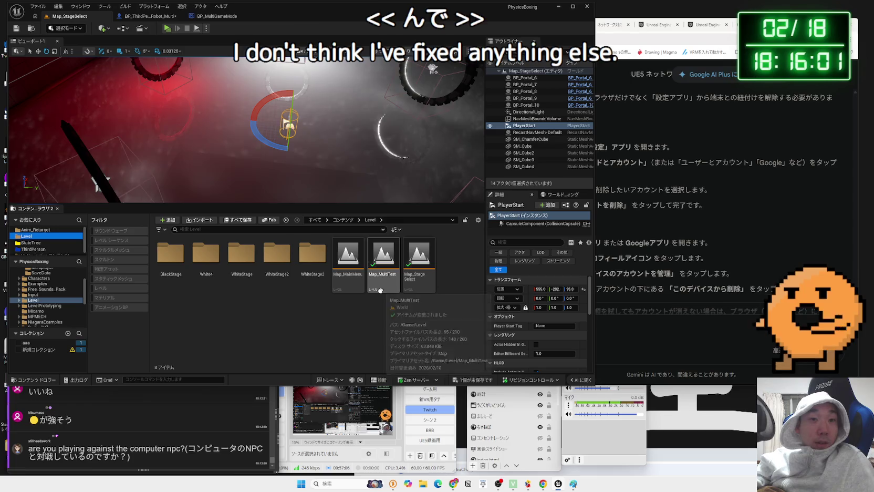
# Step: Save changes, load Map_MultiTest, and run a quick play test
pyautogui.click(465, 379)
pyautogui.click(448, 319)
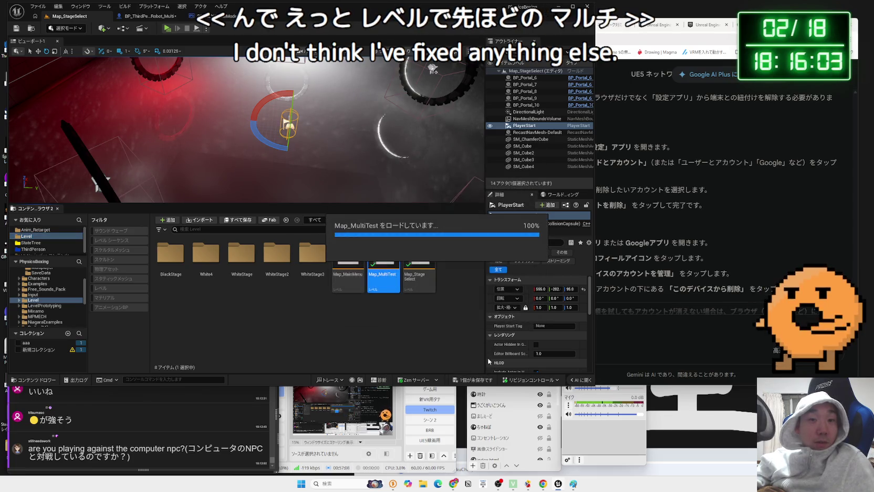
pyautogui.hotkey('alt', 'p')
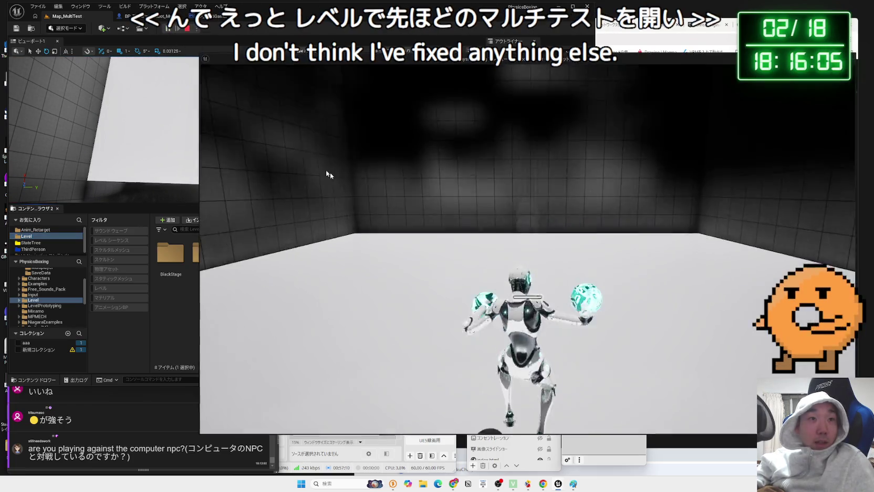
pyautogui.press('Escape')
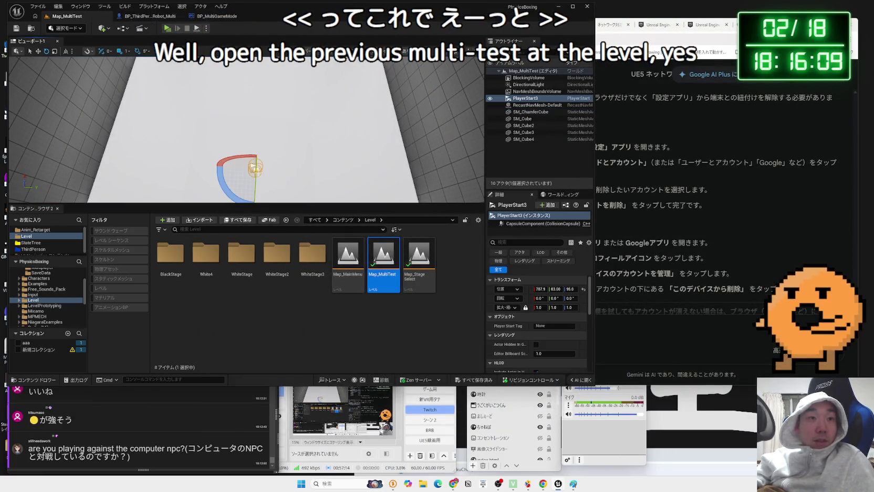
# Step: Duplicate PlayerStart3 into new player starts and turn PlayerStart5 and PlayerStart6 to new directions
pyautogui.click(257, 163)
pyautogui.keyDown('alt'); pyautogui.moveTo(259, 154); pyautogui.dragTo(258, 137); pyautogui.keyUp('alt')
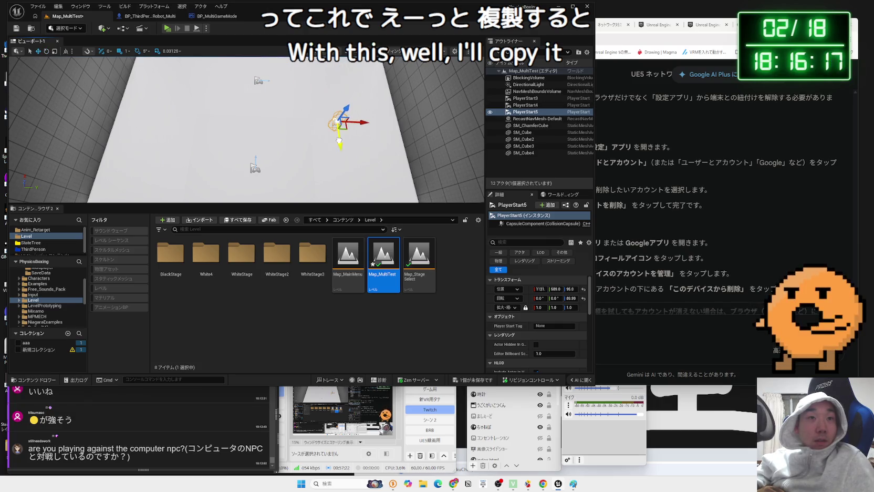
pyautogui.moveTo(352, 141); pyautogui.dragTo(370, 131)
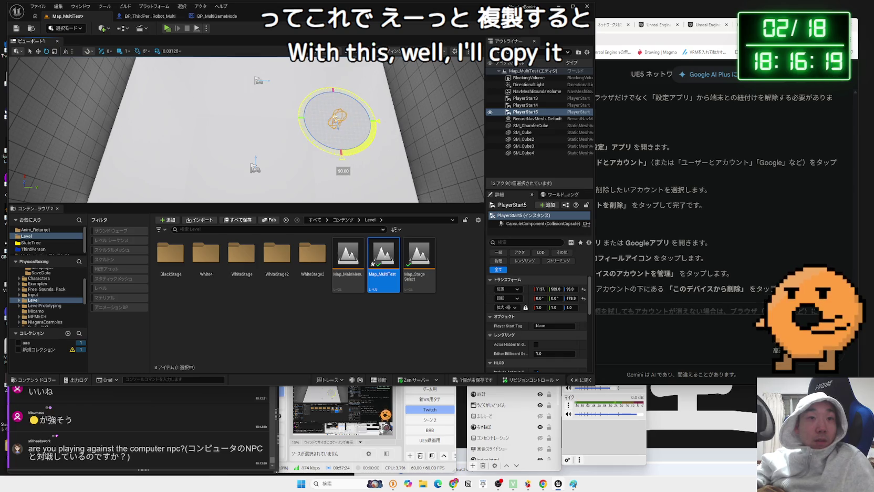
pyautogui.press('w')
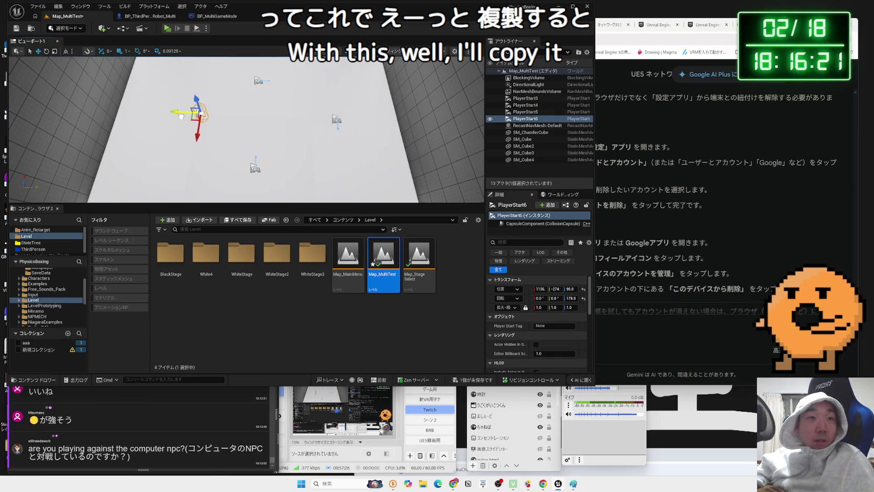
pyautogui.moveTo(192, 126)
pyautogui.mouseDown()
pyautogui.moveTo(173, 128)
pyautogui.moveTo(153, 102)
pyautogui.moveTo(185, 79)
pyautogui.mouseUp()
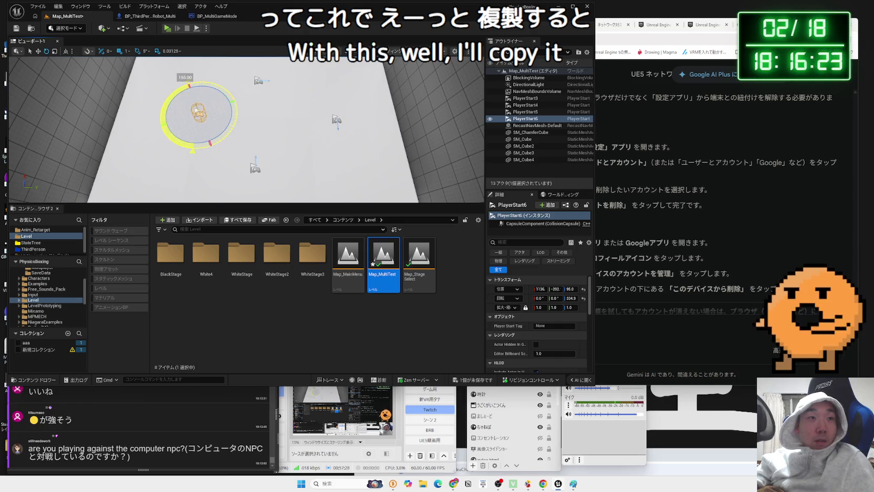
pyautogui.moveTo(238, 117)
pyautogui.mouseDown()
pyautogui.moveTo(178, 112)
pyautogui.moveTo(188, 112)
pyautogui.mouseUp()
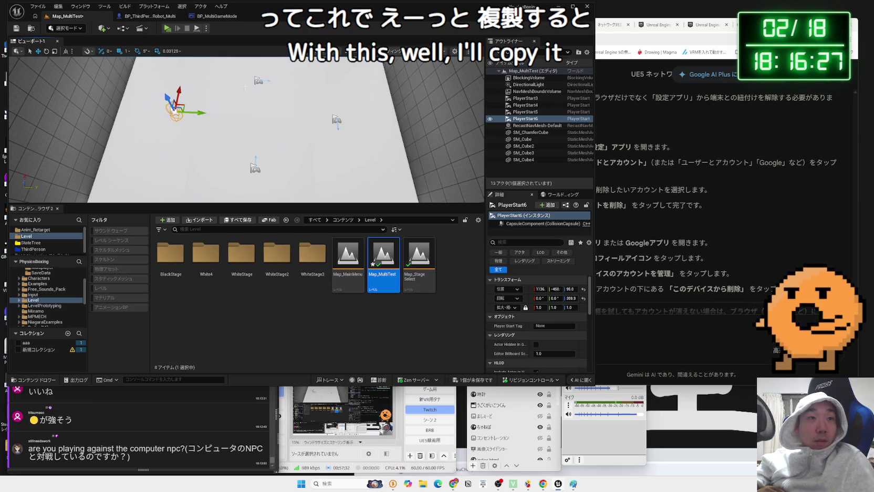
pyautogui.doubleClick(525, 105)
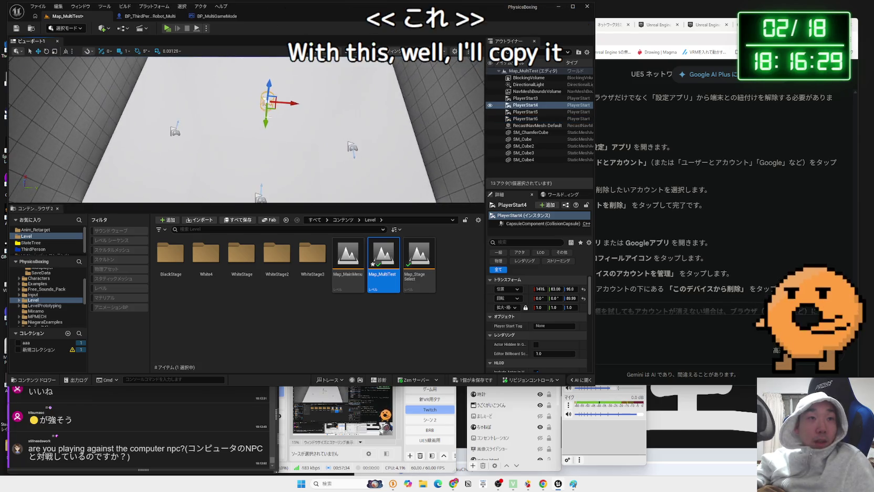
# Step: Set the play test to 4 players and launch it
pyautogui.click(206, 28)
pyautogui.write('4')
pyautogui.press('Return')
pyautogui.click(247, 62)
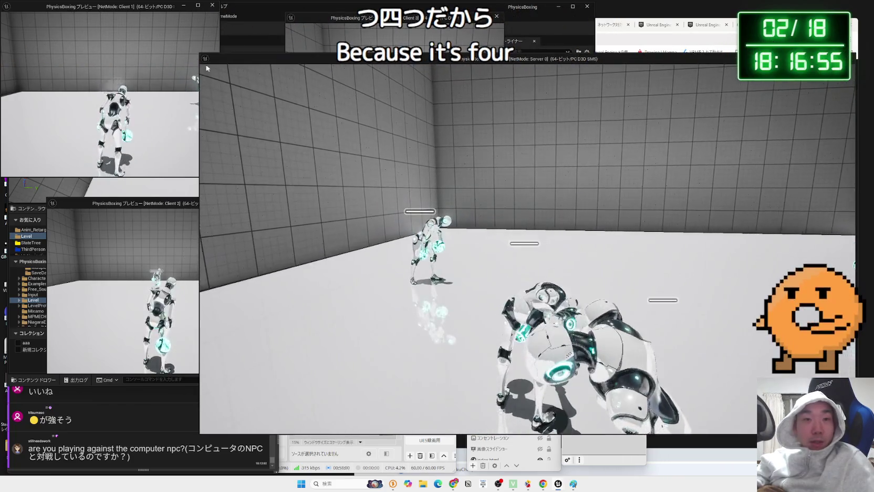
# Step: Stop the test, select the first simulated skeletal mesh warning, and return to the Gemini chat
pyautogui.press('Escape')
pyautogui.click(248, 93)
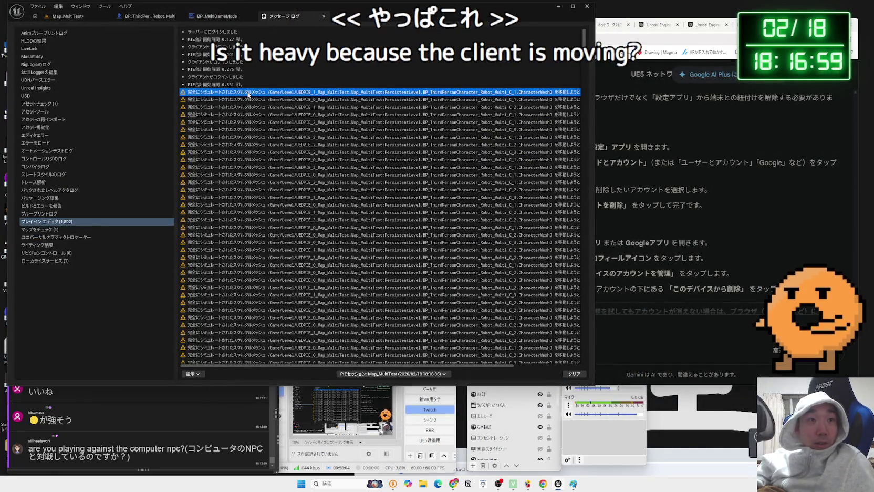
pyautogui.click(665, 32)
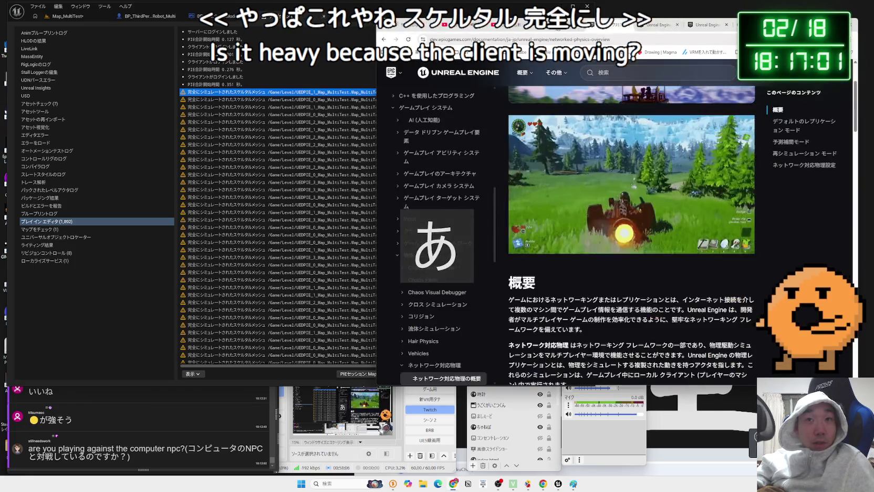
pyautogui.click(625, 328)
# Step: Send the pasted skeletal-mesh warning to Gemini and read its Teleport and server-side movement advice
pyautogui.hotkey('ctrl', 'v')
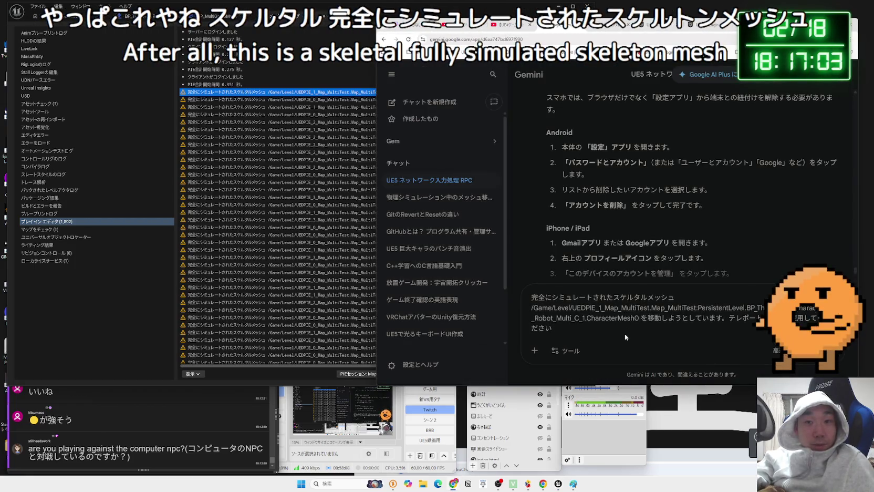
pyautogui.press('Return')
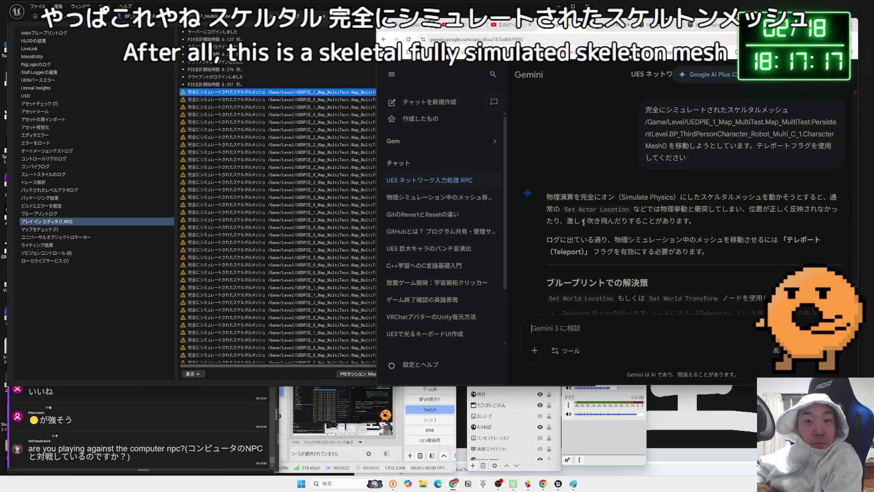
pyautogui.scroll(-2, 583, 222)
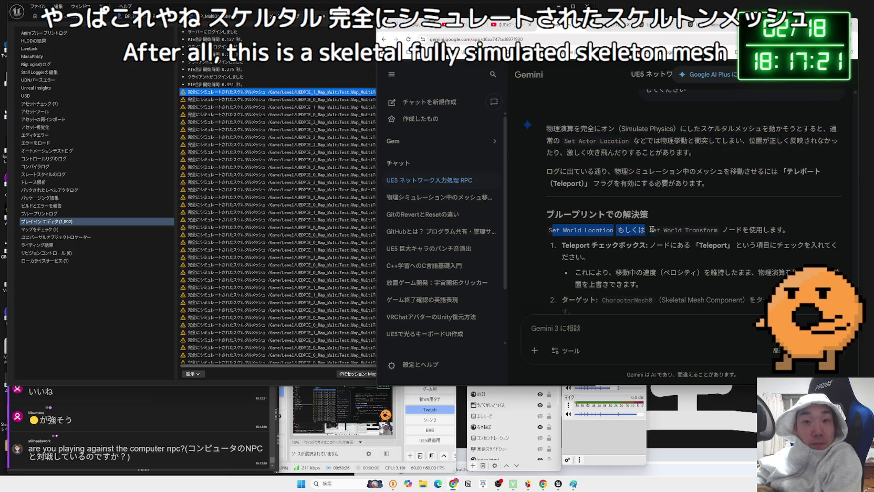
pyautogui.click(788, 227)
pyautogui.scroll(-2, 559, 180)
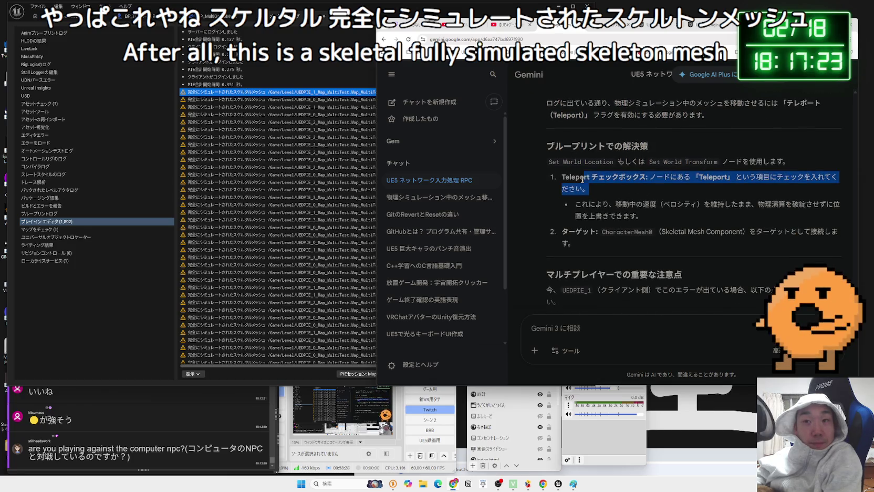
pyautogui.moveTo(557, 176)
pyautogui.mouseDown()
pyautogui.moveTo(653, 216)
pyautogui.moveTo(561, 231)
pyautogui.mouseUp()
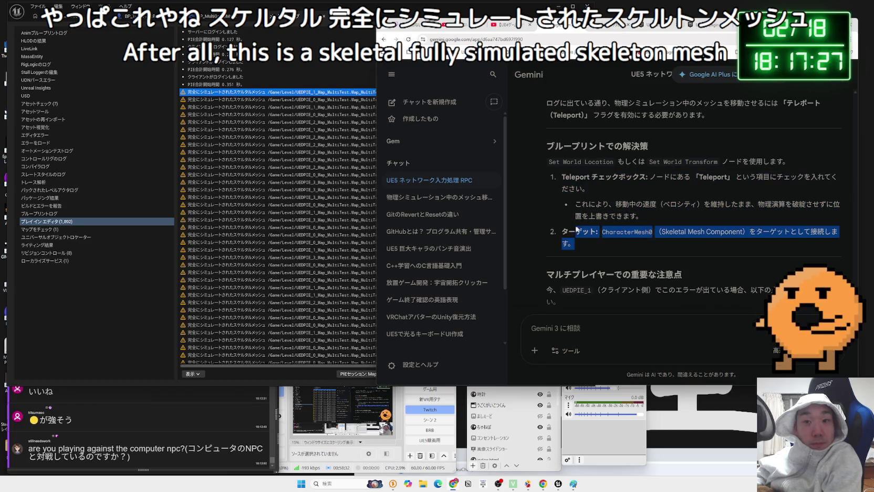
pyautogui.scroll(-2, 558, 215)
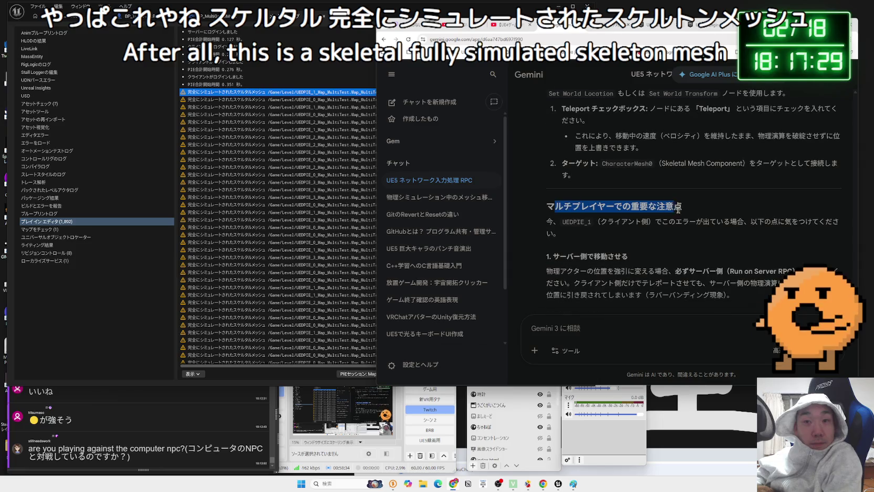
pyautogui.moveTo(704, 212); pyautogui.dragTo(690, 237)
pyautogui.click(550, 221)
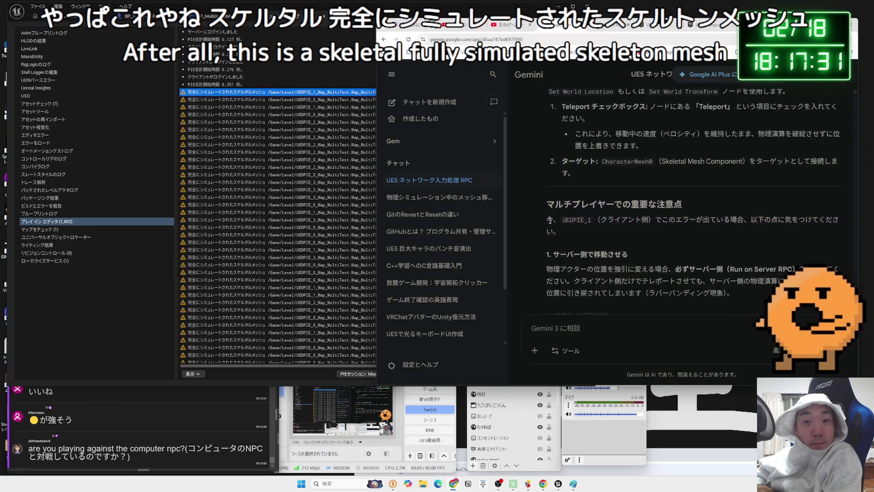
pyautogui.scroll(-2, 555, 200)
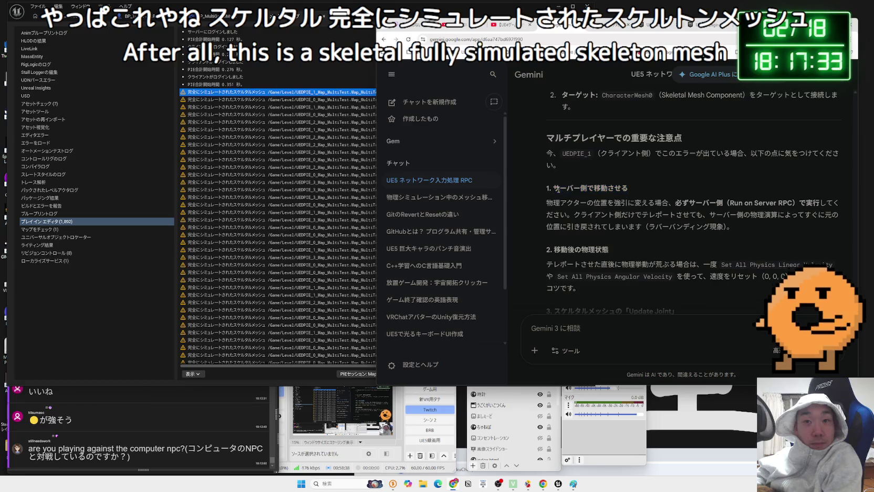
pyautogui.moveTo(669, 203)
pyautogui.mouseDown()
pyautogui.moveTo(580, 205)
pyautogui.moveTo(758, 230)
pyautogui.mouseUp()
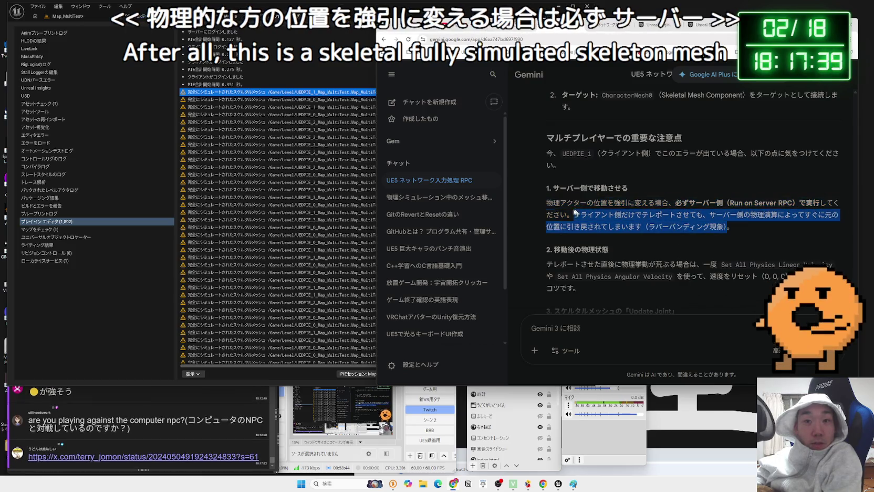
pyautogui.click(555, 206)
# Step: Open the linked X post and read it, selecting このオッサン！？胡散臭くて好き。 and the cabbage line
pyautogui.click(115, 453)
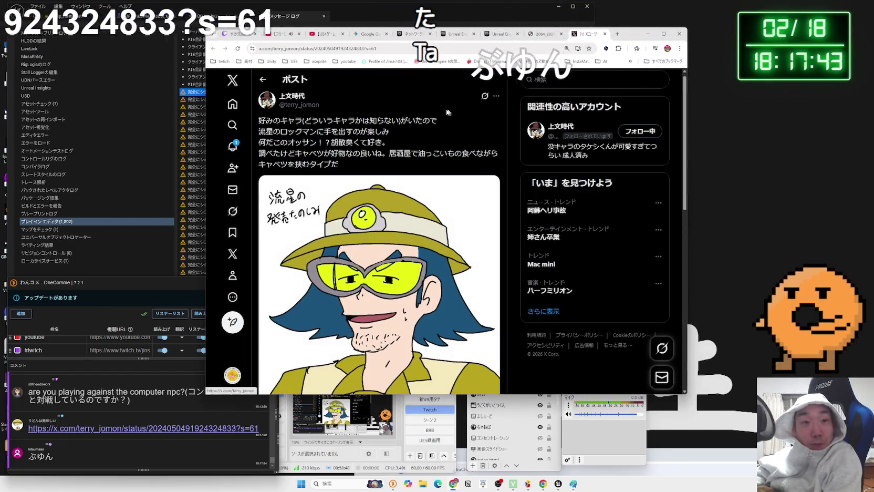
pyautogui.scroll(-2, 415, 141)
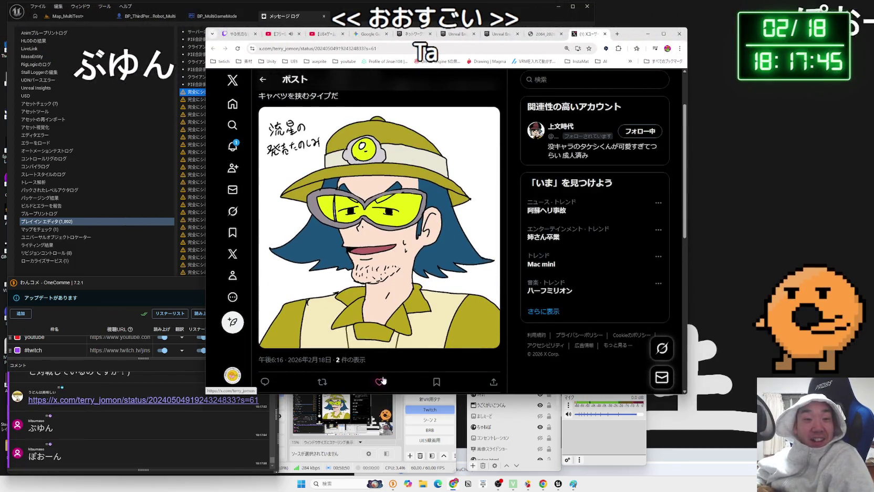
pyautogui.scroll(2, 415, 300)
pyautogui.scroll(-1, 414, 300)
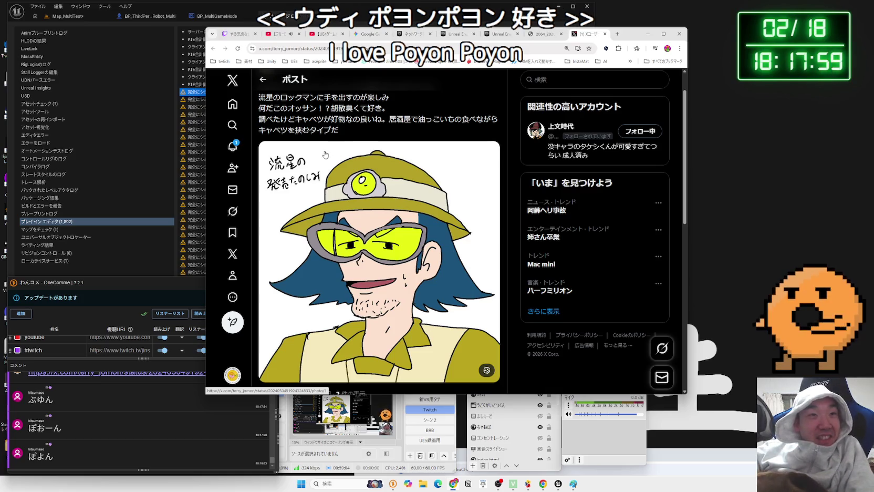
pyautogui.scroll(1, 325, 154)
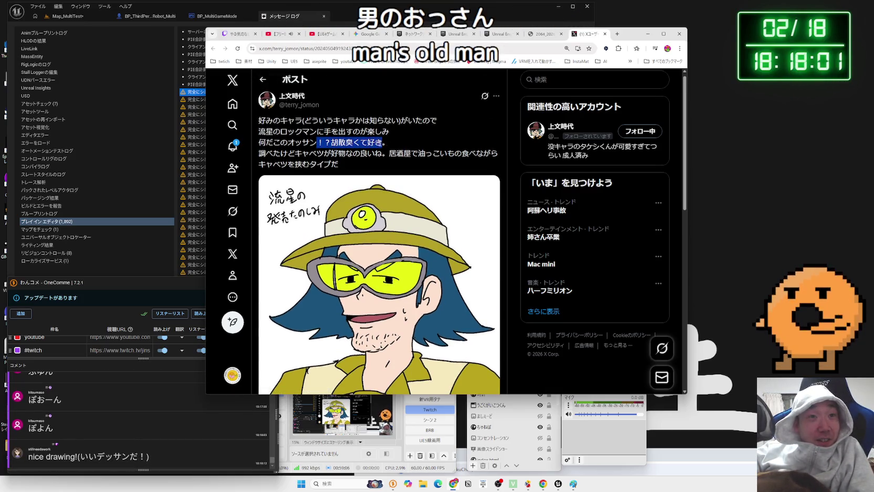
pyautogui.moveTo(389, 142)
pyautogui.mouseDown()
pyautogui.moveTo(274, 146)
pyautogui.moveTo(379, 154)
pyautogui.moveTo(397, 165)
pyautogui.mouseUp()
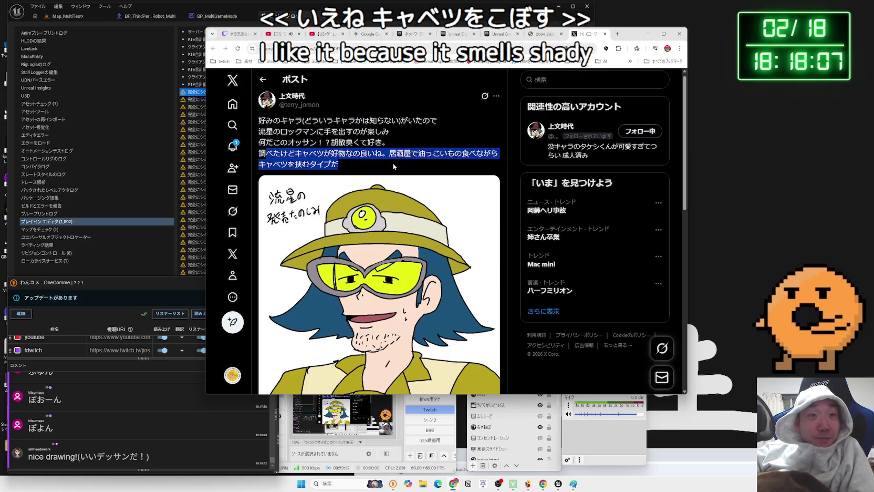
pyautogui.doubleClick(310, 156)
pyautogui.tripleClick(310, 156)
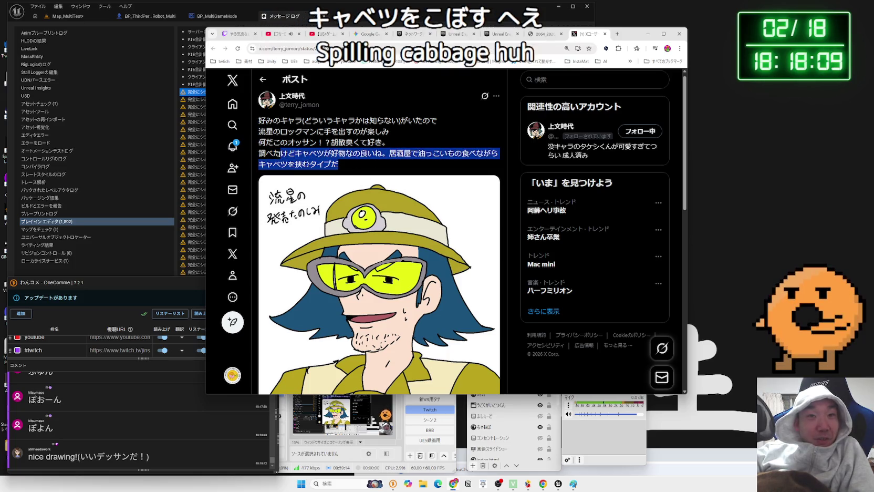
pyautogui.click(310, 156)
pyautogui.scroll(-1, 304, 154)
pyautogui.scroll(-2, 302, 155)
pyautogui.scroll(1, 302, 158)
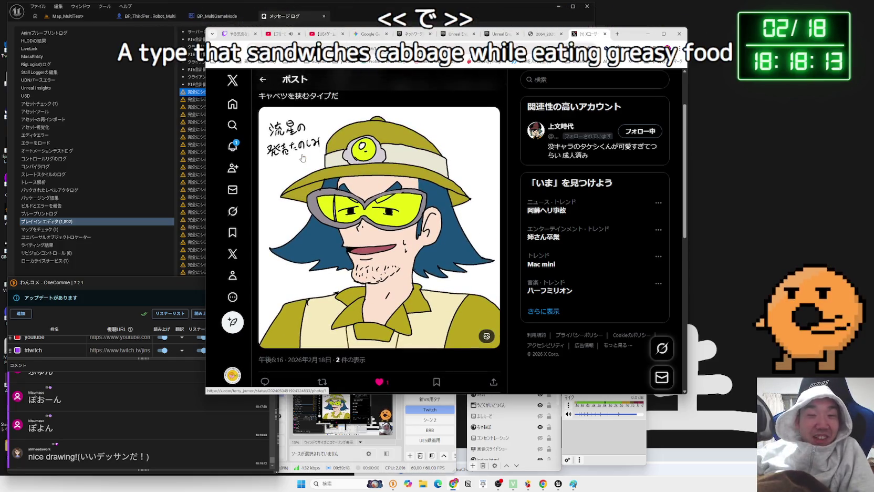
pyautogui.scroll(2, 325, 168)
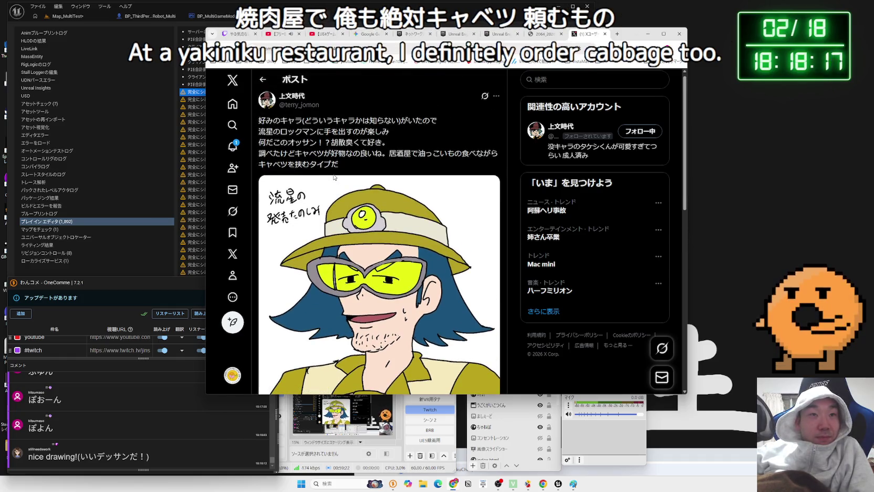
pyautogui.scroll(-2, 333, 177)
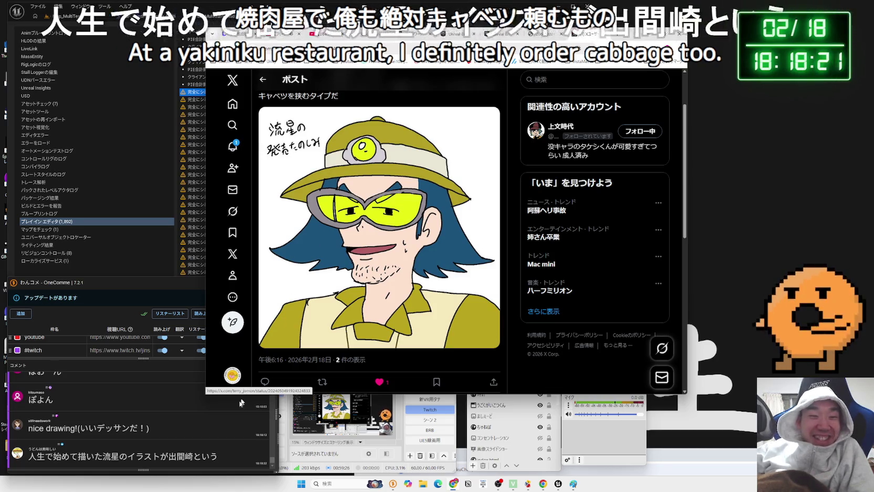
pyautogui.moveTo(193, 456); pyautogui.dragTo(169, 455)
pyautogui.click(179, 434)
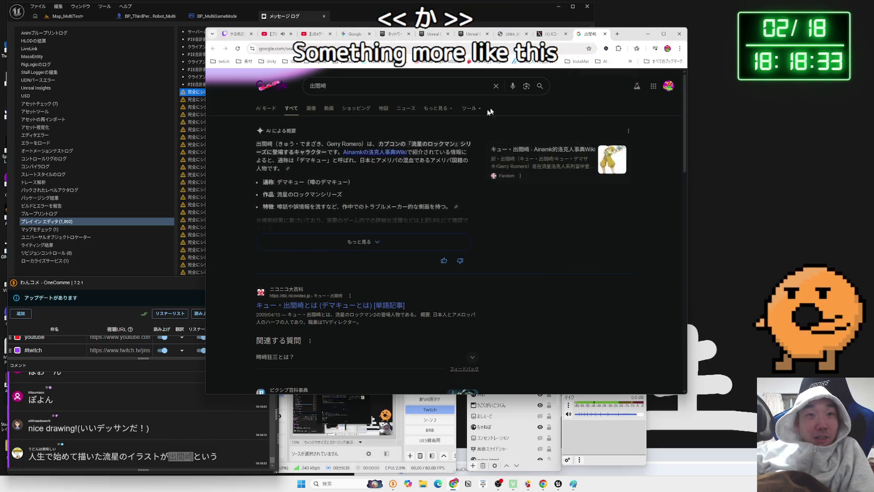
# Step: Skim Google's AI overview for 出間崎, return to the X post, and bring back the Unreal message log
pyautogui.moveTo(402, 152); pyautogui.dragTo(416, 159)
pyautogui.click(416, 159)
pyautogui.scroll(-5, 416, 160)
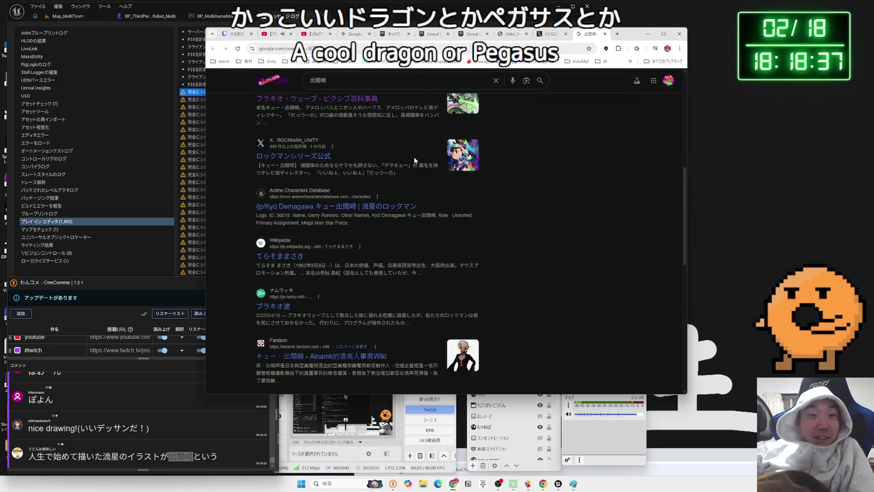
pyautogui.scroll(-3, 415, 158)
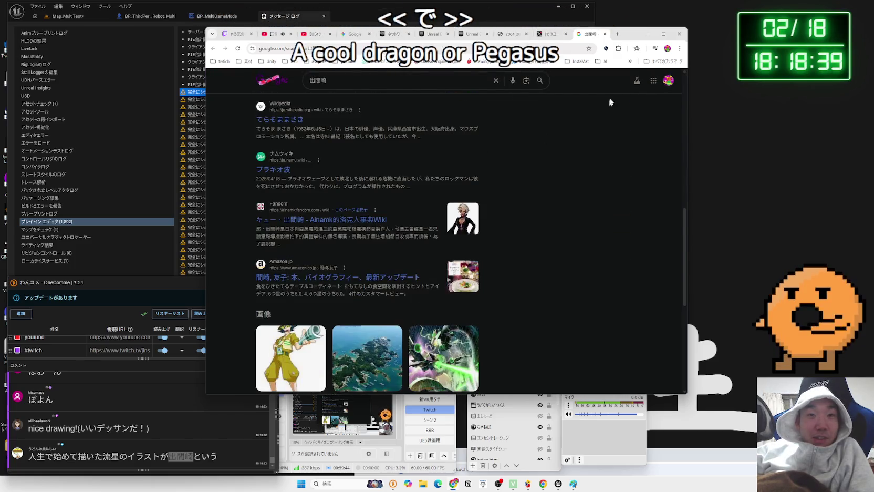
pyautogui.click(550, 34)
pyautogui.moveTo(625, 34)
pyautogui.mouseDown()
pyautogui.moveTo(794, 31)
pyautogui.moveTo(844, 11)
pyautogui.moveTo(824, 12)
pyautogui.mouseUp()
pyautogui.click(244, 115)
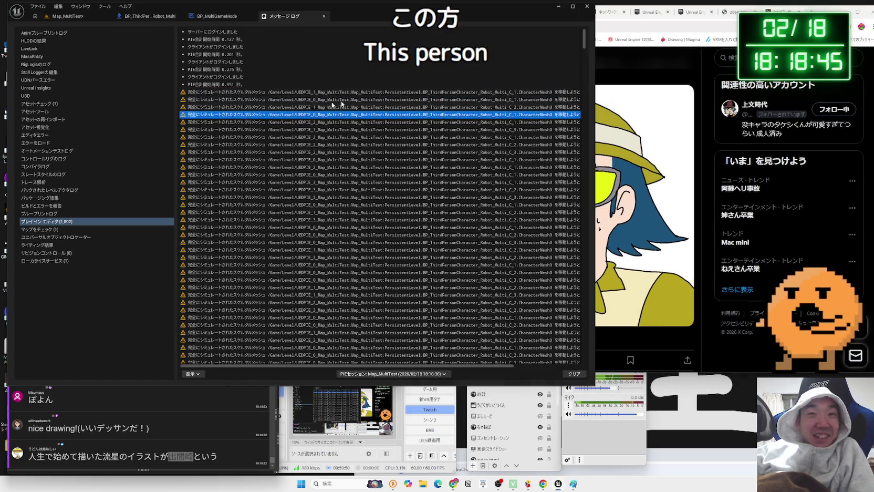
# Step: Rearrange the browser and message log windows, then Save All in the Map_MultiTest level
pyautogui.click(453, 484)
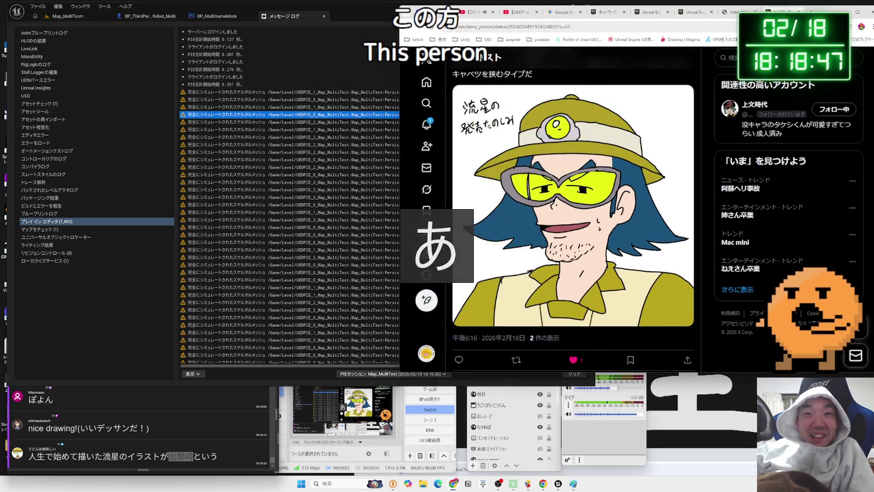
pyautogui.moveTo(399, 83); pyautogui.dragTo(462, 83)
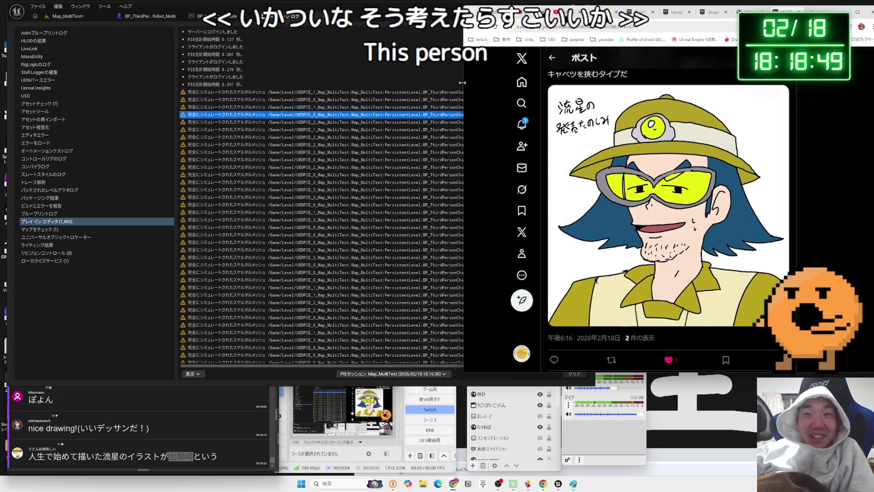
pyautogui.click(366, 9)
pyautogui.moveTo(581, 20); pyautogui.dragTo(578, 20)
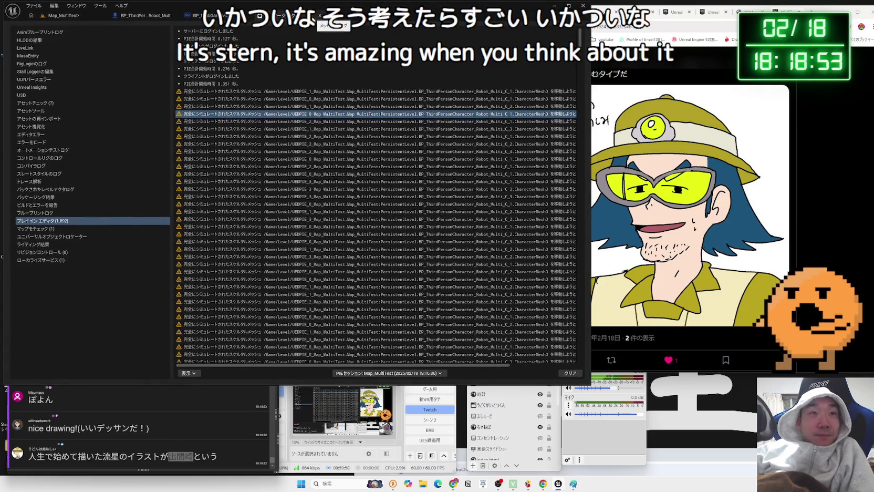
pyautogui.click(154, 20)
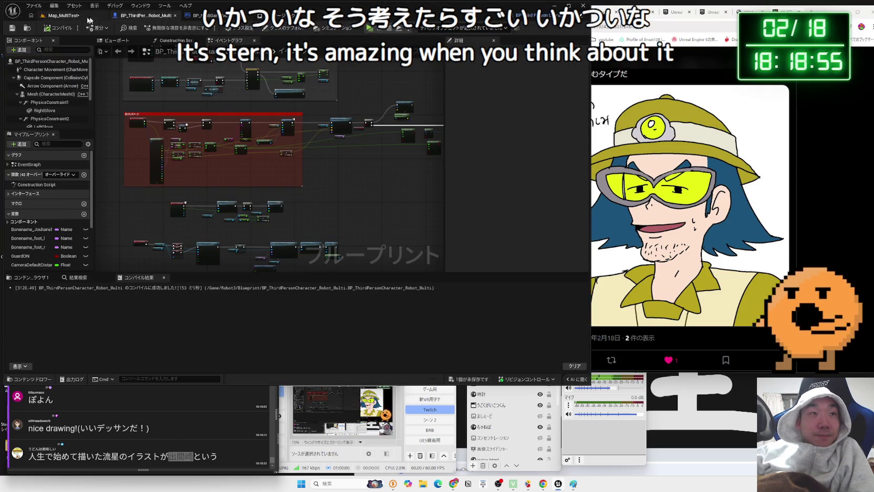
pyautogui.click(63, 16)
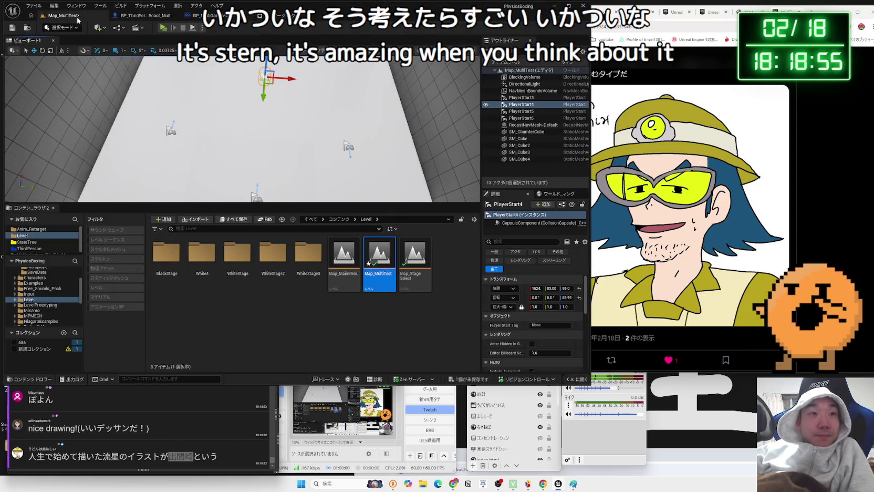
pyautogui.click(471, 380)
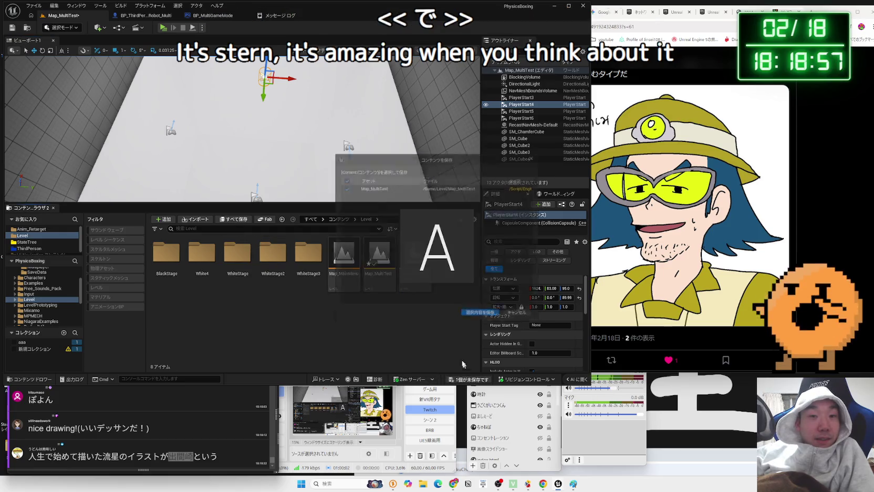
# Step: Run a quick play-in-editor test, step through its message-log warnings, and open BP_MultiGameMode
pyautogui.click(403, 398)
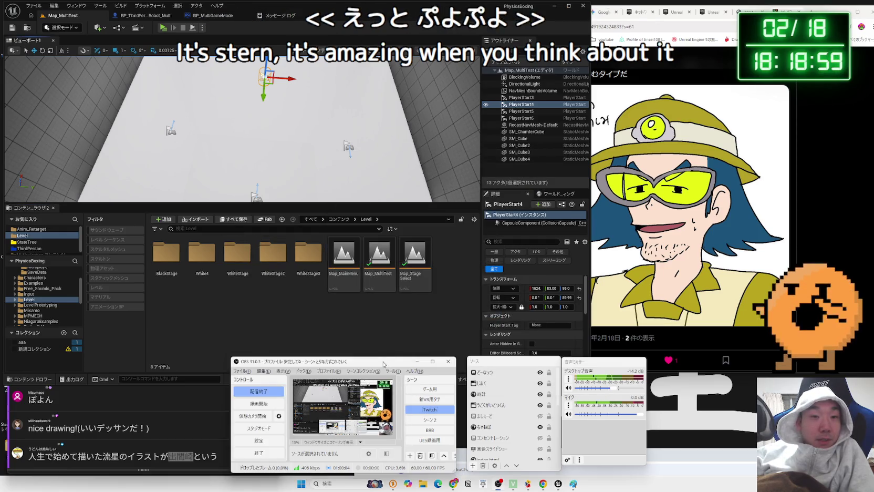
pyautogui.click(184, 398)
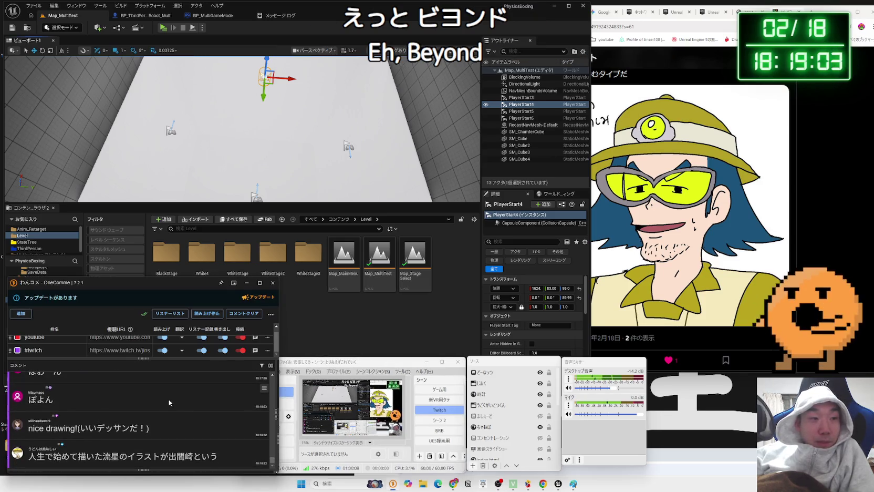
pyautogui.click(179, 342)
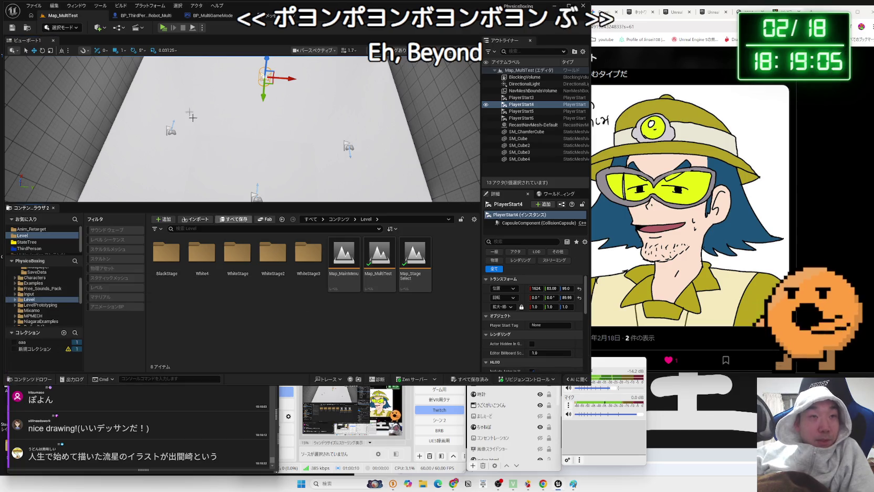
pyautogui.hotkey('alt', 'p')
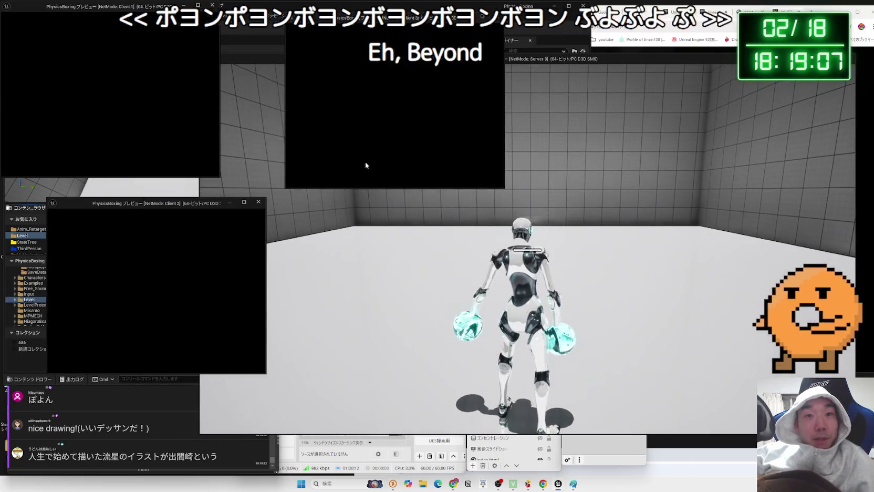
pyautogui.press('Escape')
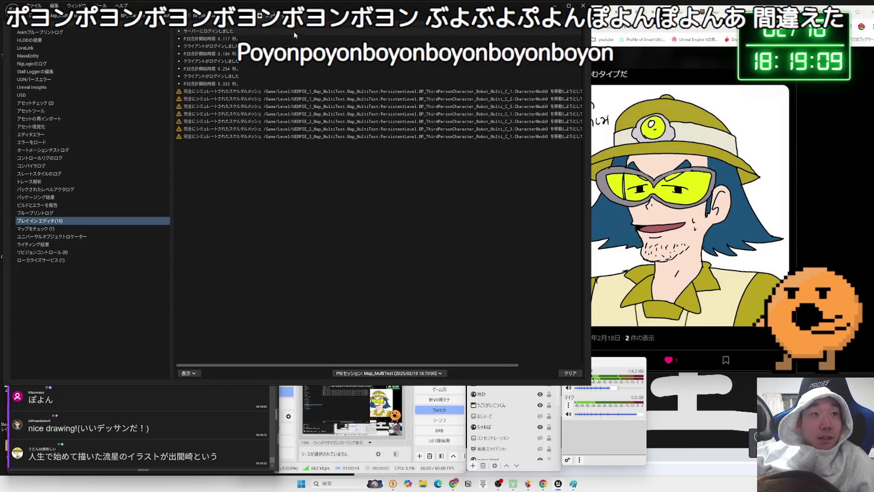
pyautogui.click(239, 93)
pyautogui.press('Down')
pyautogui.press('Down')
pyautogui.press('Down')
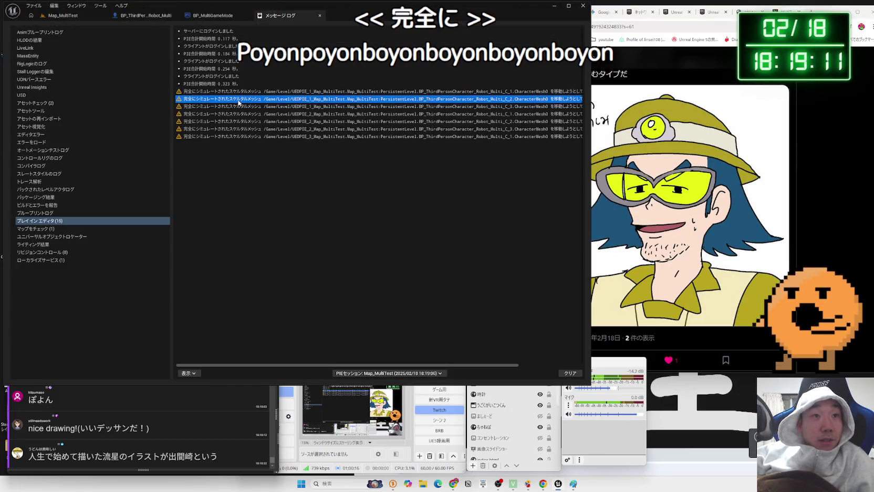
pyautogui.click(281, 18)
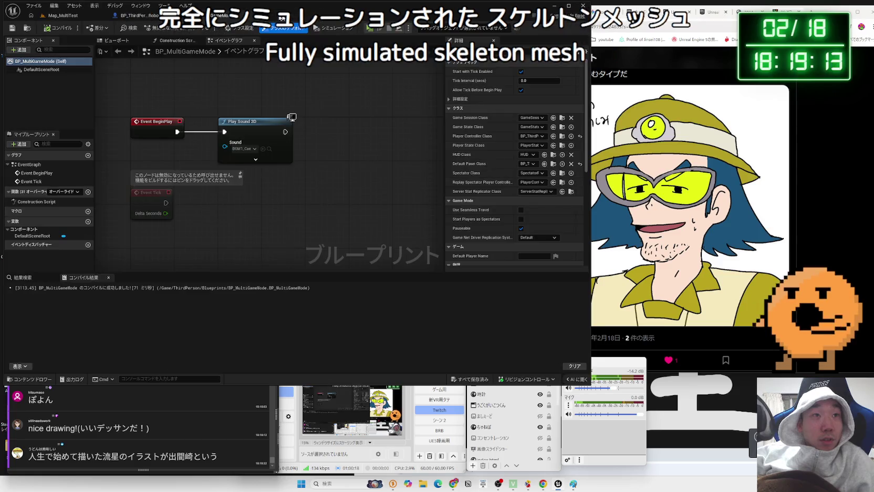
# Step: Search the Robot_Multi blueprint for set nodes such as Set Actor Location
pyautogui.click(138, 16)
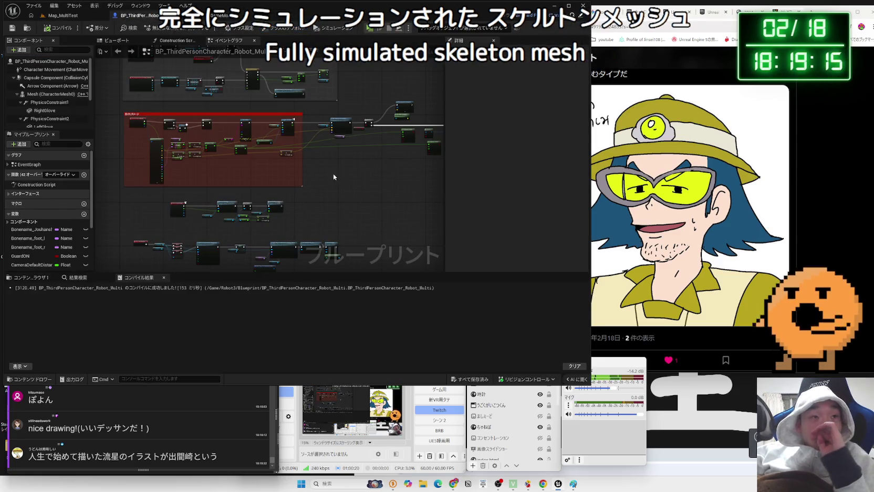
pyautogui.hotkey('ctrl', 'f')
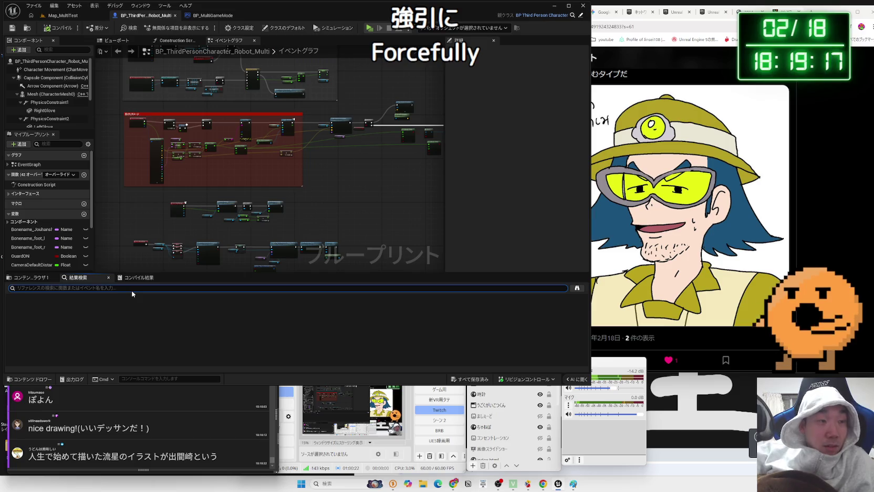
pyautogui.write('set')
pyautogui.press('Return')
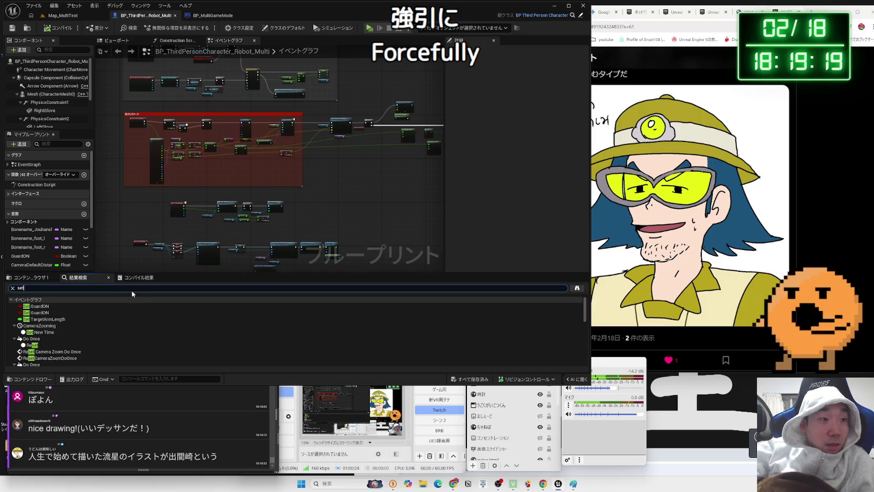
pyautogui.press('BackSpace')
pyautogui.write('actor locatio')
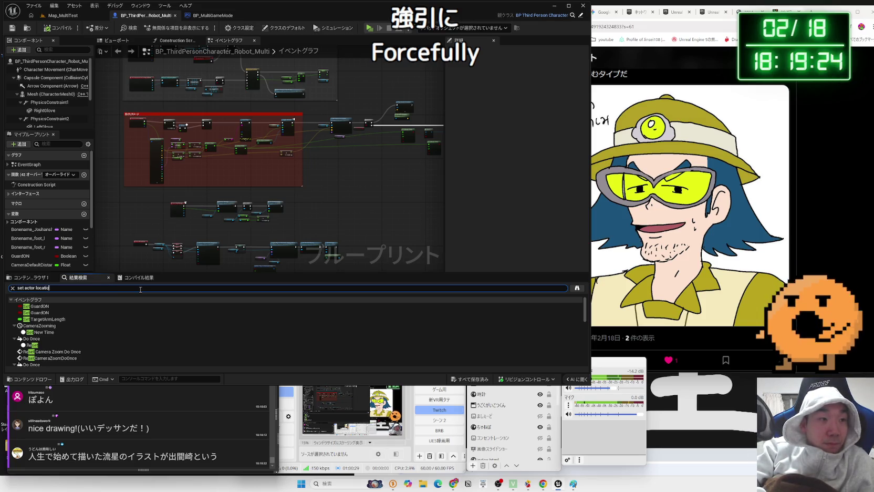
pyautogui.write('n')
pyautogui.press('Return')
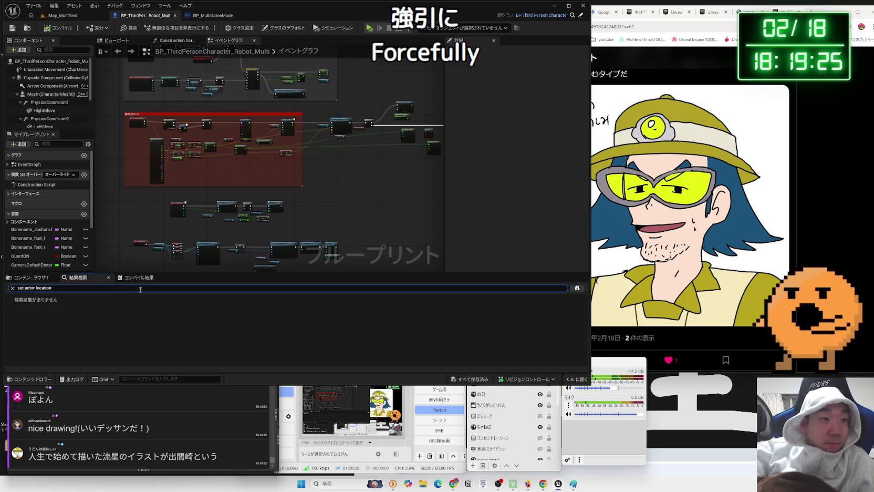
pyautogui.press('BackSpace')
pyautogui.press('BackSpace')
pyautogui.press('BackSpace')
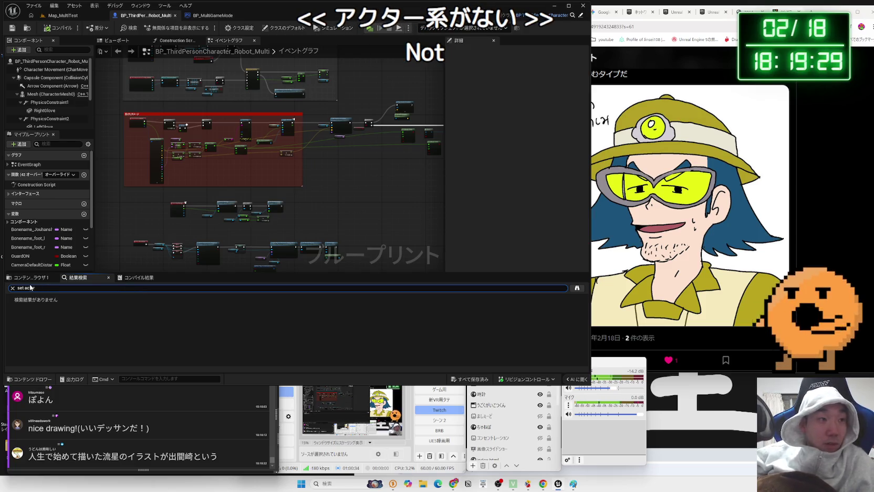
# Step: Close the Find Results panel, recompile the robot blueprint, and return to Map_MultiTest
pyautogui.click(109, 277)
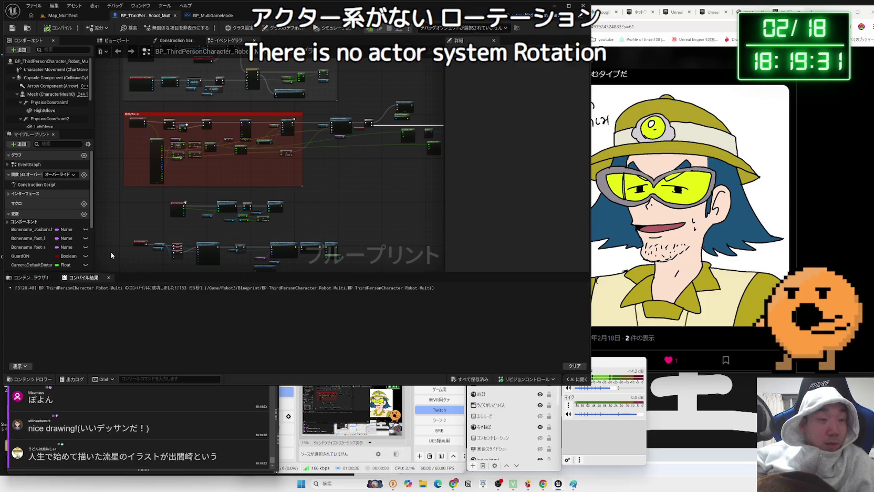
pyautogui.click(48, 28)
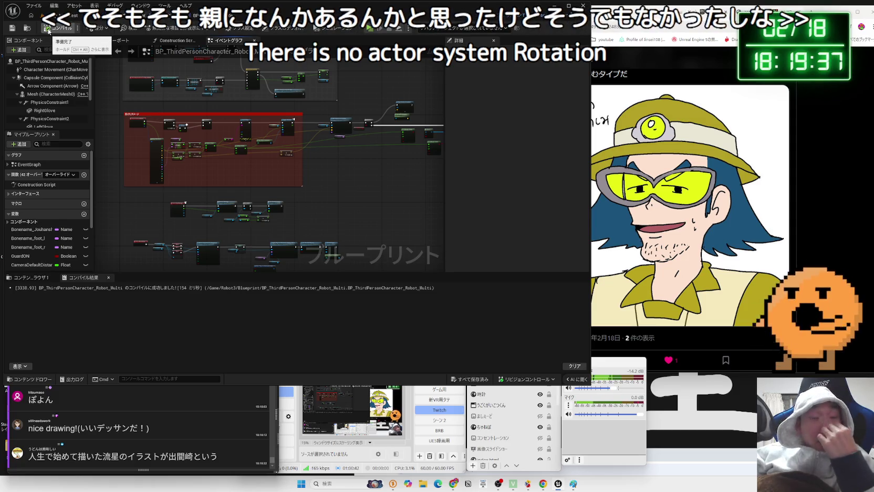
pyautogui.click(61, 16)
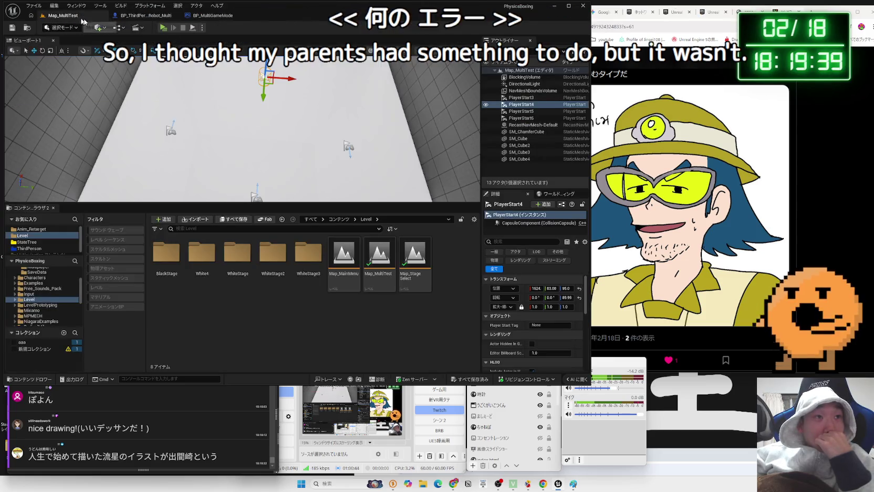
pyautogui.click(203, 27)
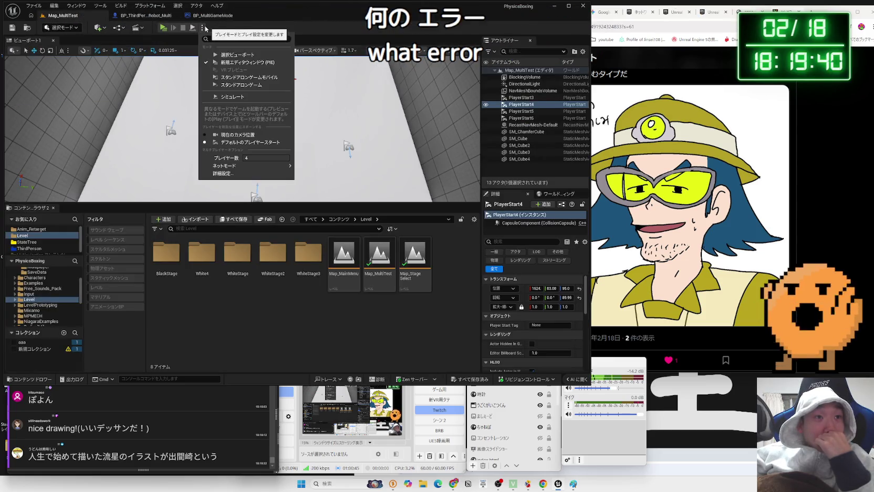
# Step: Set Number of Players to 1 and run a brief play test of the robot
pyautogui.click(252, 158)
pyautogui.write('1')
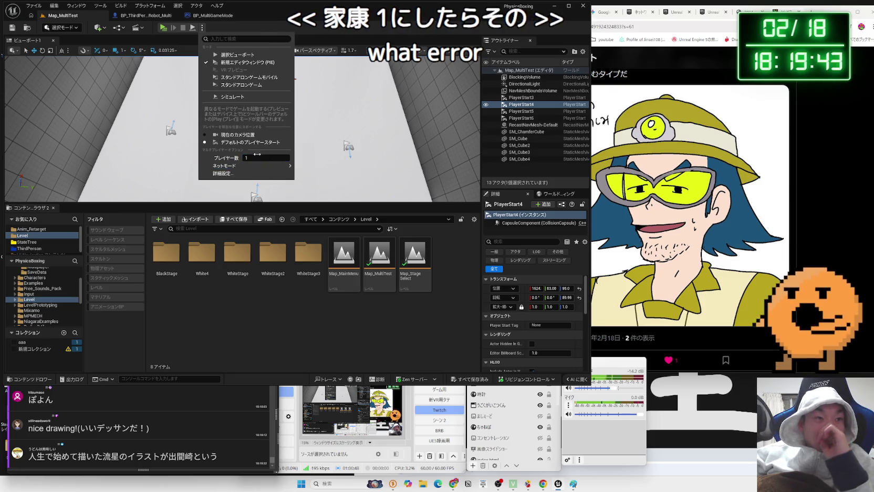
pyautogui.click(163, 28)
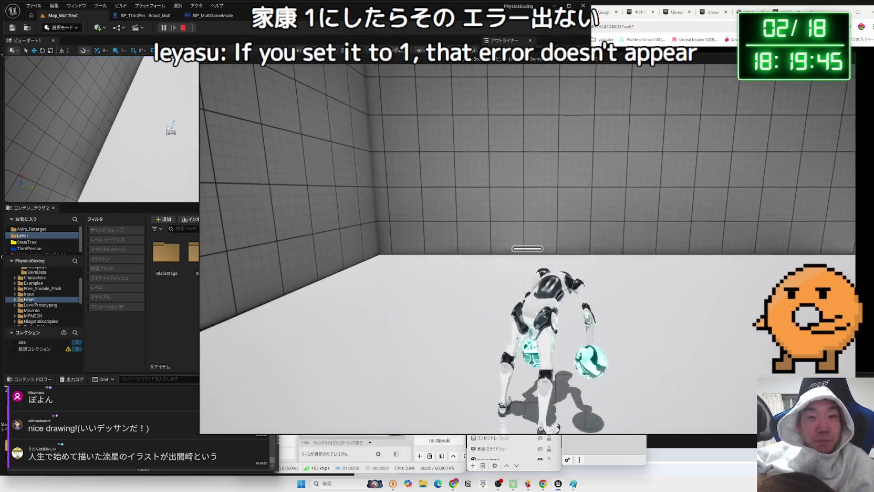
pyautogui.press('Escape')
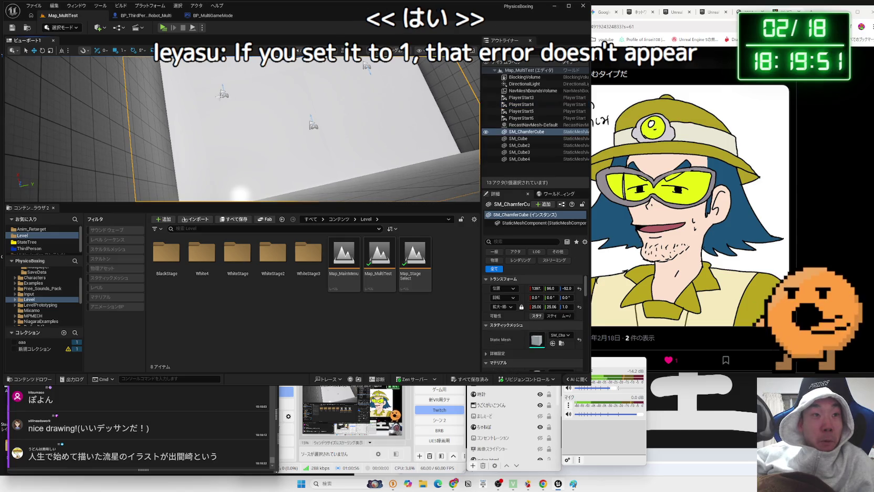
# Step: Rotate PlayerStart6, 5 and 4 to new yaws, PlayerStart4 to about 179.9°, then play-test
pyautogui.click(223, 93)
pyautogui.press('e')
pyautogui.moveTo(242, 121); pyautogui.dragTo(272, 115)
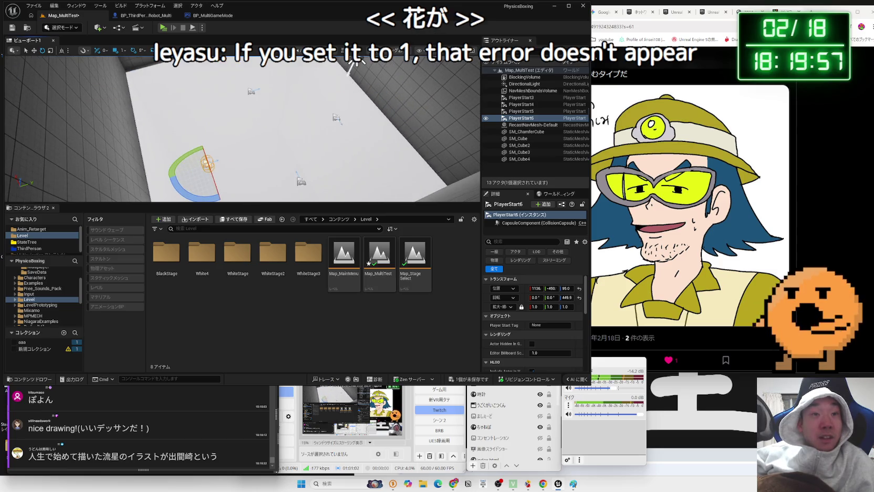
pyautogui.click(336, 117)
pyautogui.moveTo(370, 124); pyautogui.dragTo(361, 152)
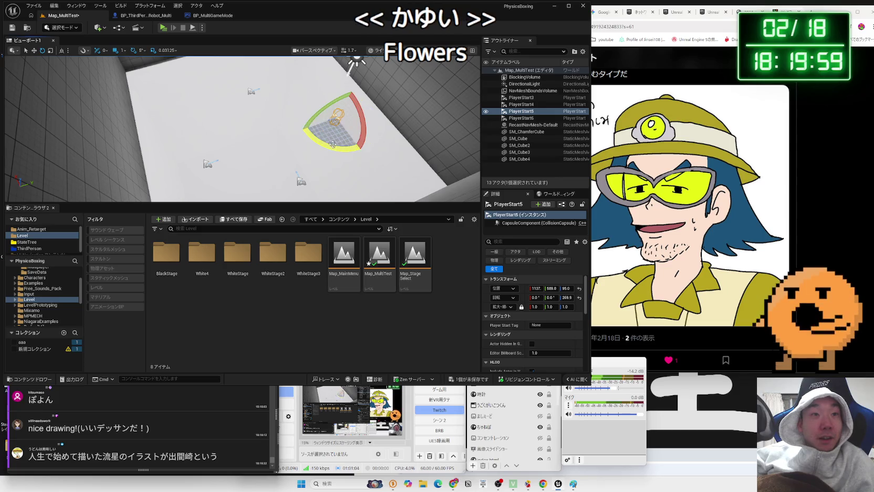
pyautogui.click(251, 91)
pyautogui.moveTo(286, 79); pyautogui.dragTo(295, 93)
pyautogui.hotkey('alt', 'p')
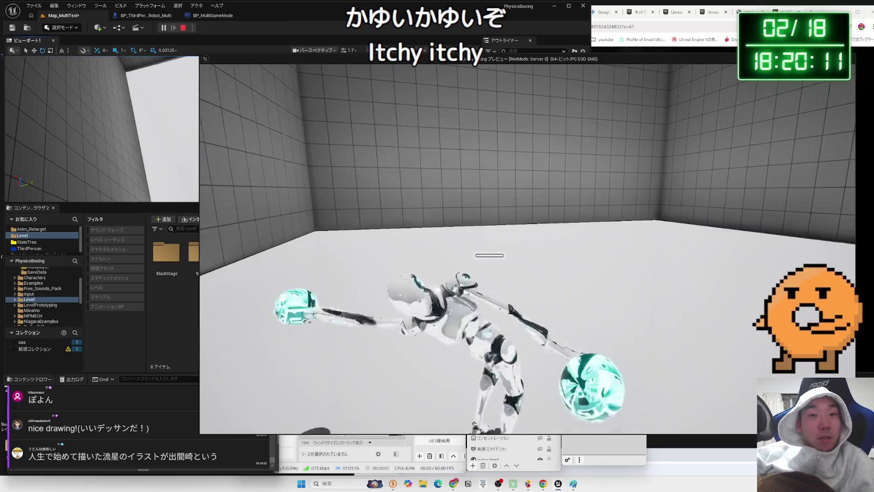
pyautogui.press('Escape')
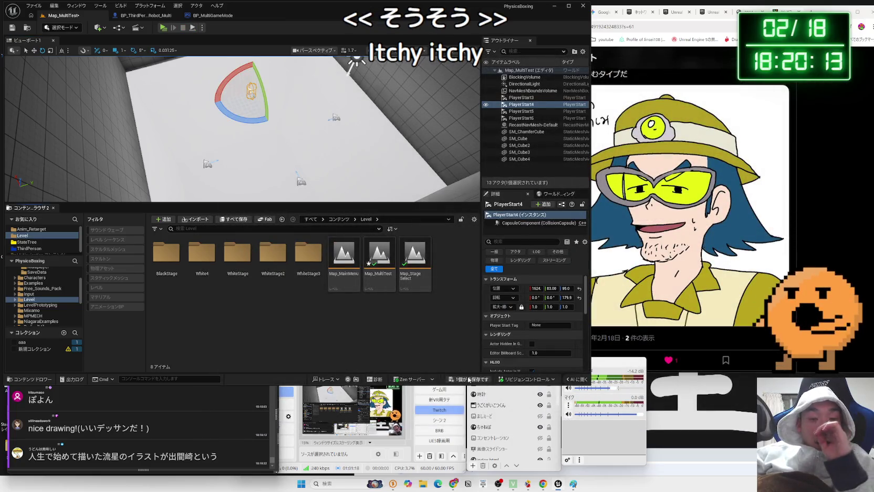
# Step: Save the Map_MultiTest level and look over the BP_MultiGameMode and robot character Blueprints
pyautogui.hotkey('ctrl', 's')
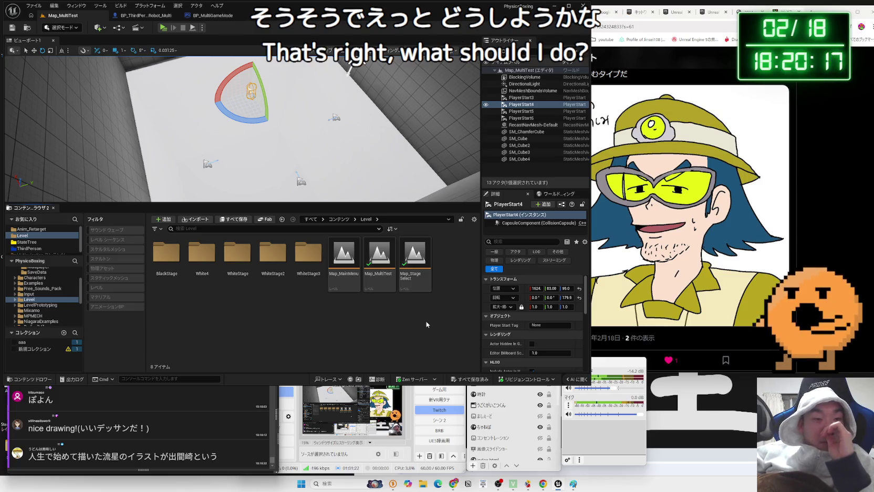
pyautogui.click(209, 17)
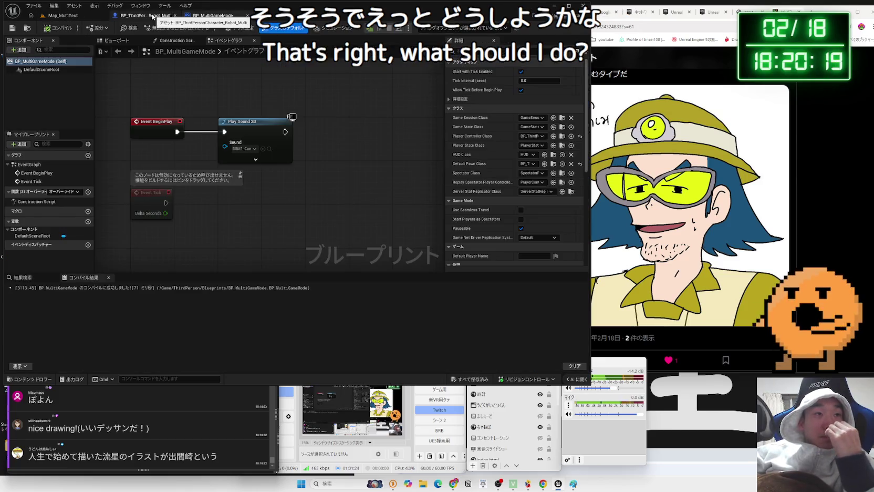
pyautogui.click(144, 15)
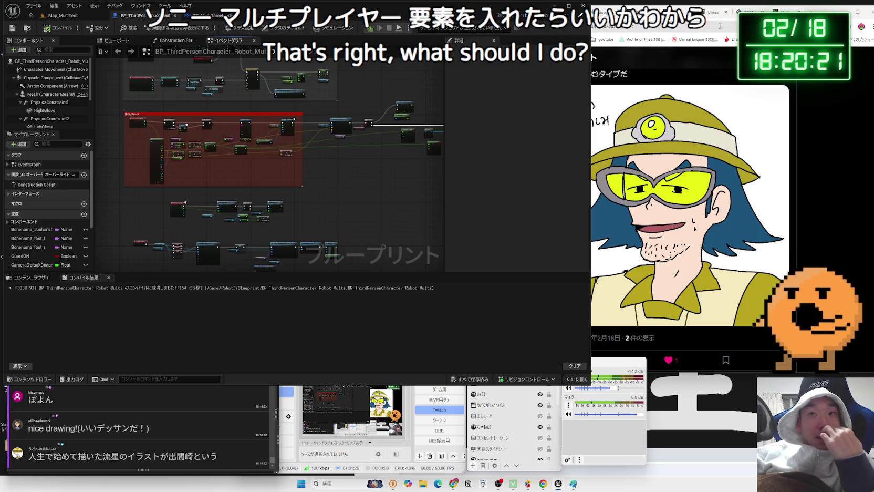
pyautogui.click(70, 16)
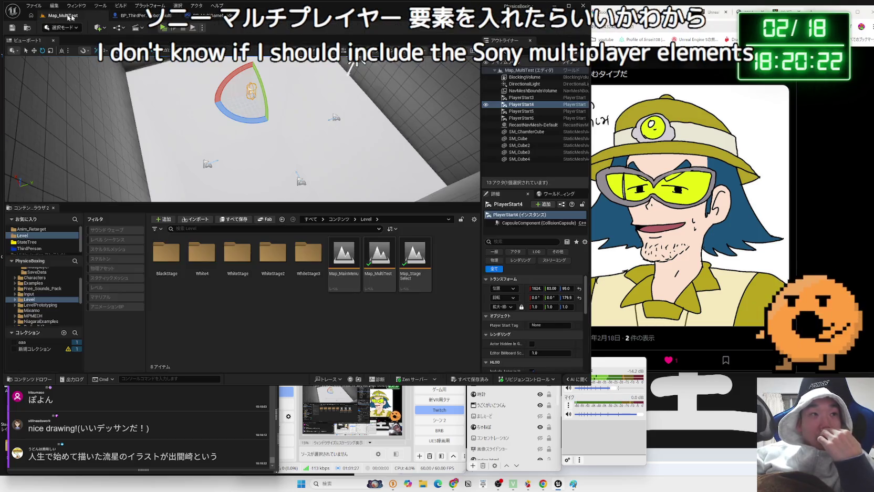
# Step: Check the play session options without changing them, then bring the Gemini chat forward
pyautogui.click(202, 28)
pyautogui.click(247, 79)
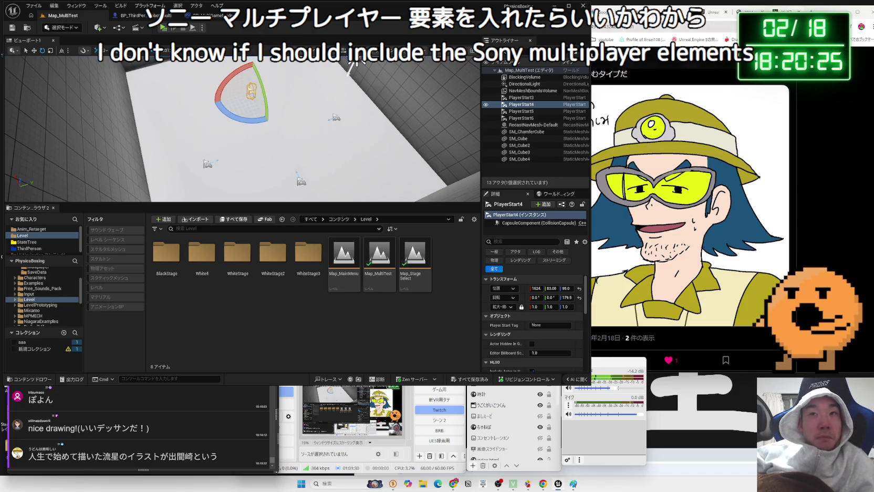
pyautogui.click(676, 35)
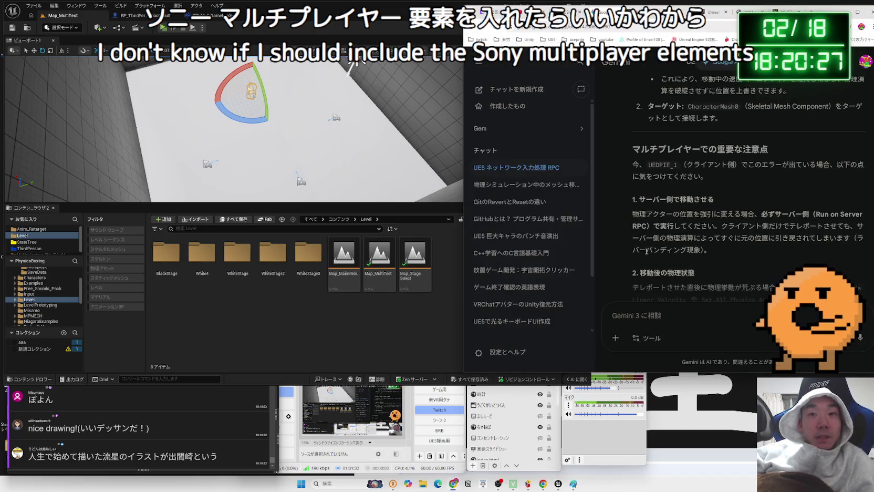
# Step: Discard a half-typed message and start a new Gemini chat
pyautogui.write('今まるt')
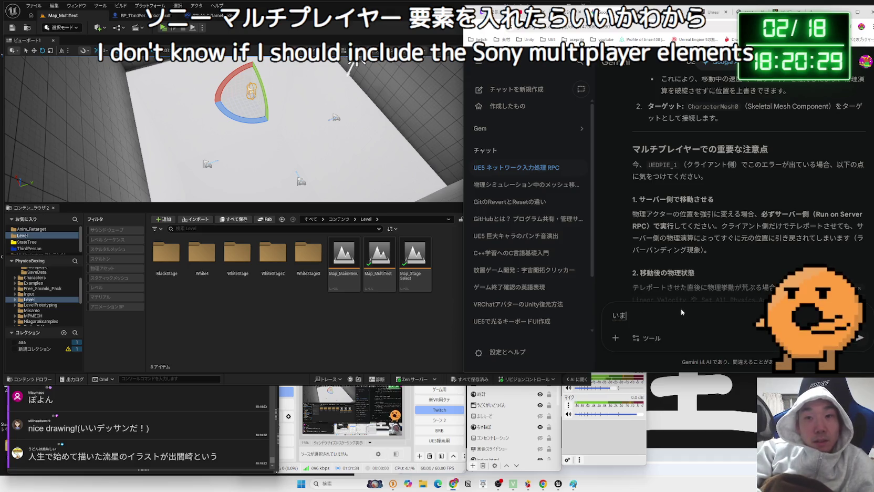
pyautogui.press('BackSpace')
pyautogui.press('BackSpace')
pyautogui.press('BackSpace')
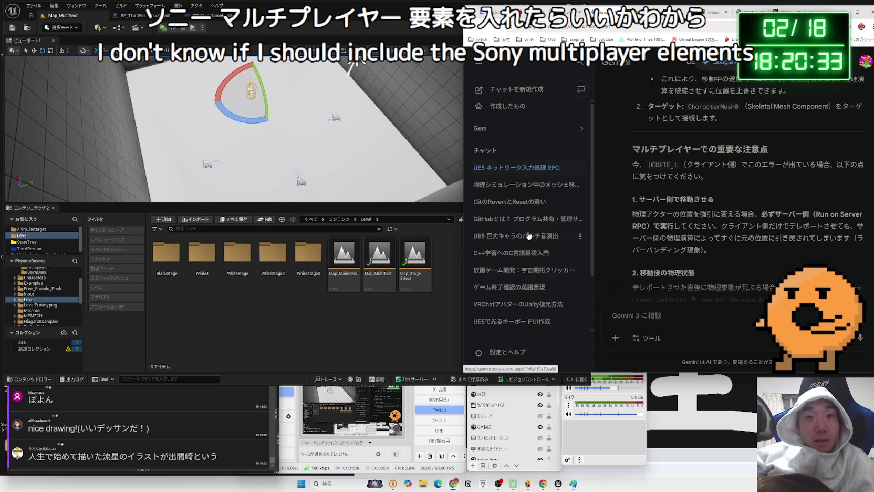
pyautogui.click(499, 90)
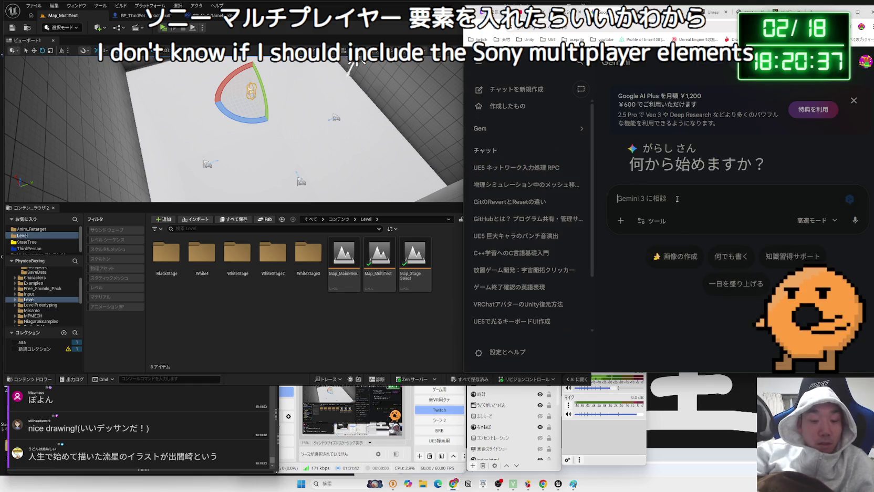
# Step: Type a Japanese question asking how to sync client and server movement in UE5
pyautogui.write('UE5')
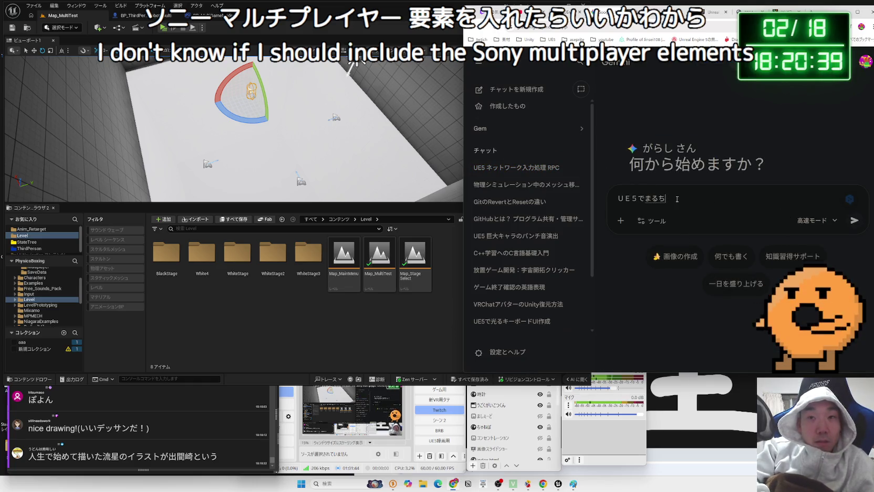
pyautogui.write('a-g')
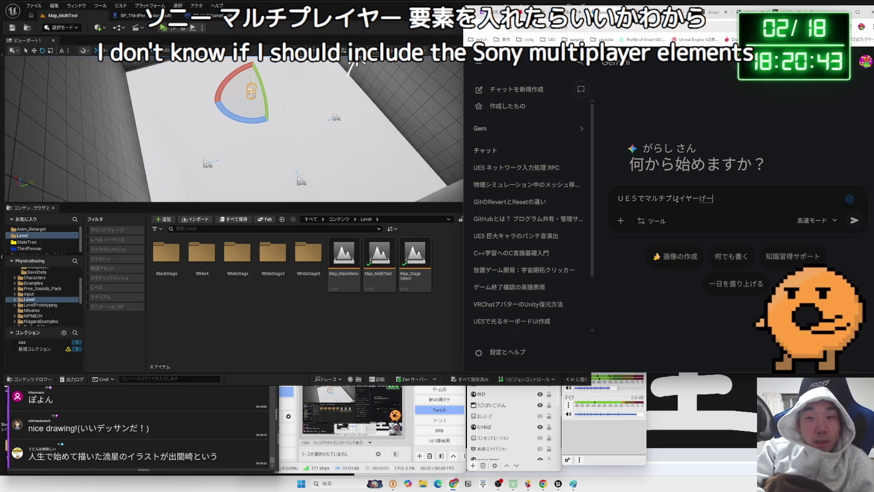
pyautogui.write('tuk')
pyautogui.write('おもっていう')
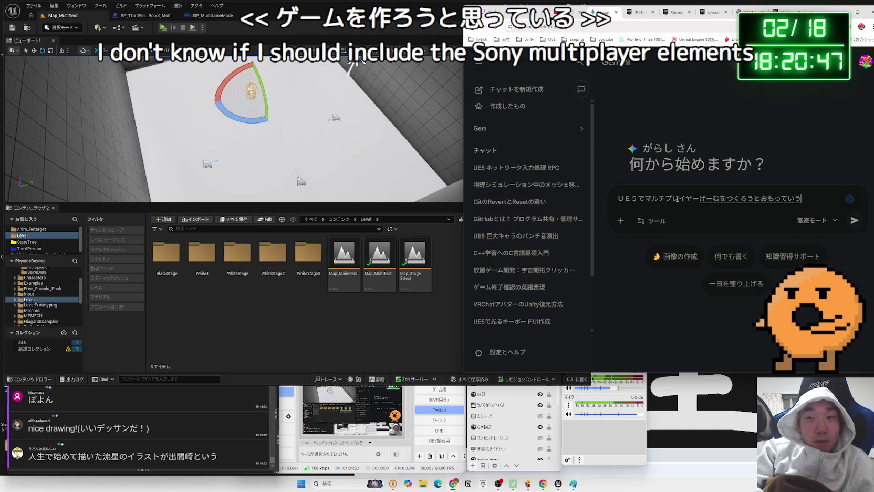
pyautogui.write('suga')
pyautogui.press('space')
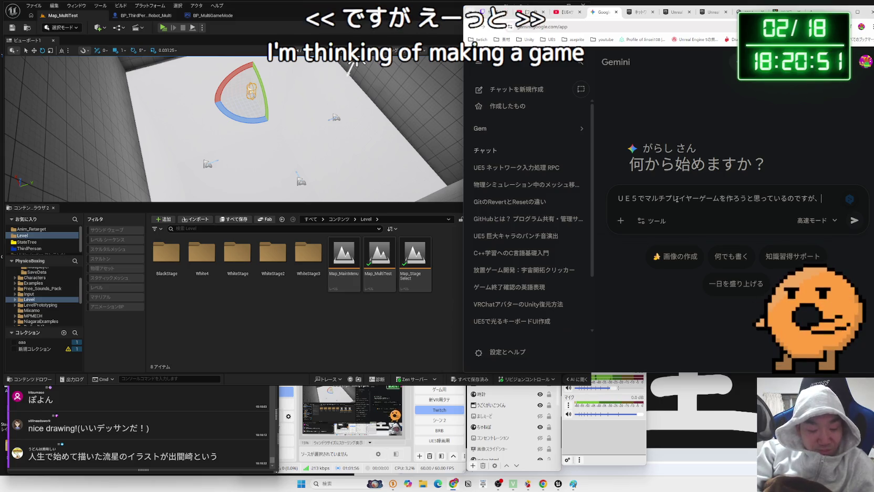
pyautogui.write('くらいあんと')
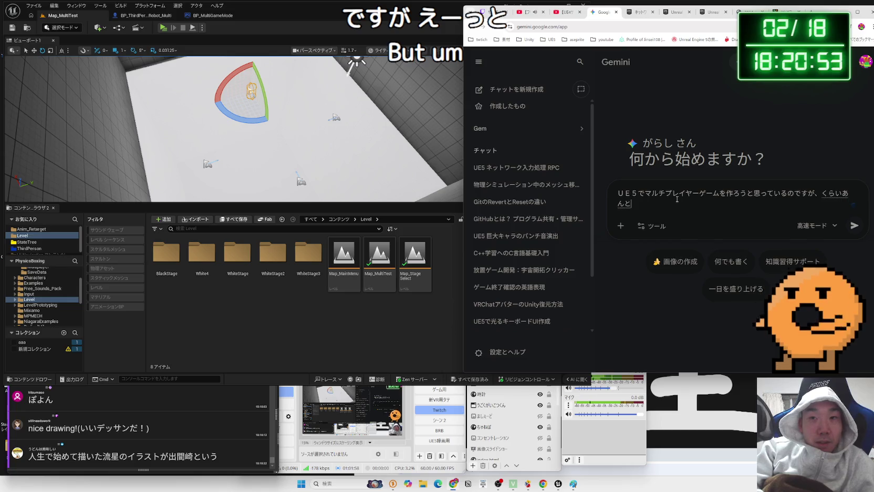
pyautogui.press('space')
pyautogui.write('とさーばー')
pyautogui.press('space')
pyautogui.write('のうごきを')
pyautogui.press('space')
pyautogui.write('どうk')
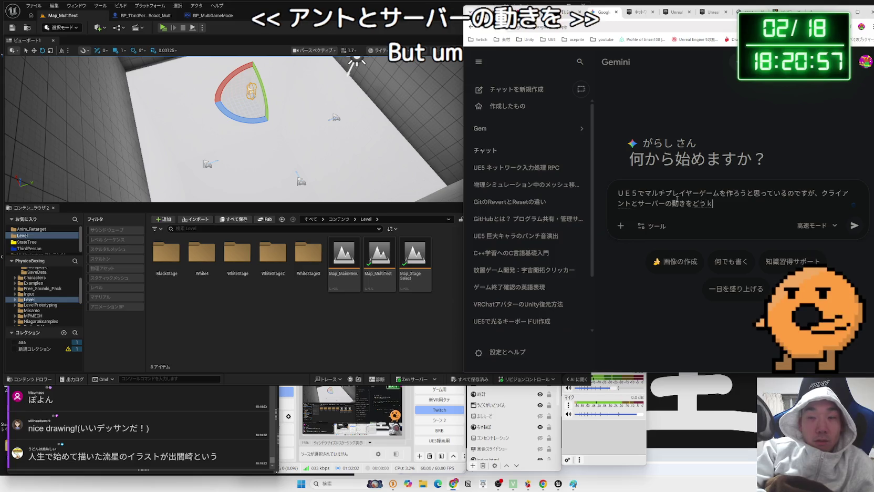
pyautogui.write('u')
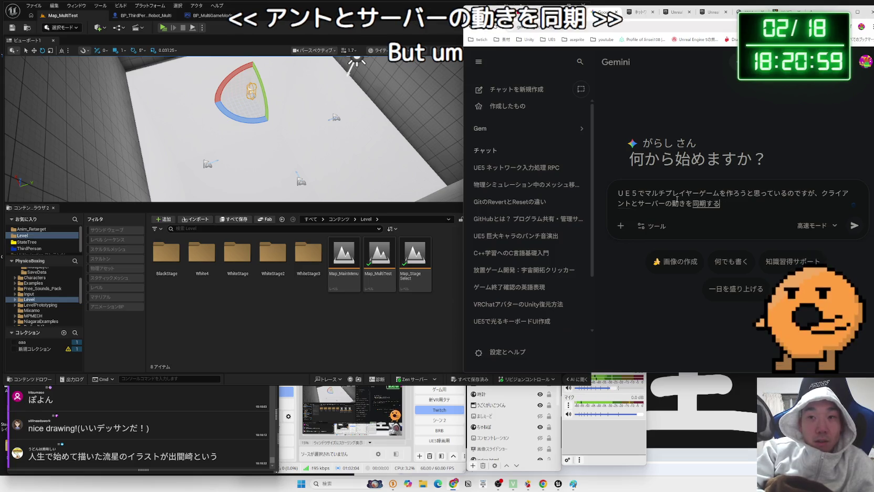
pyautogui.write('kihonga')
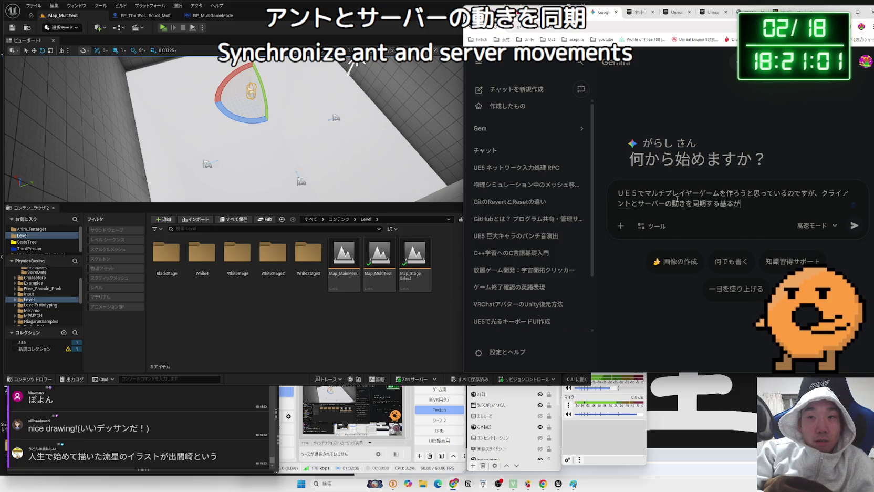
pyautogui.write('a')
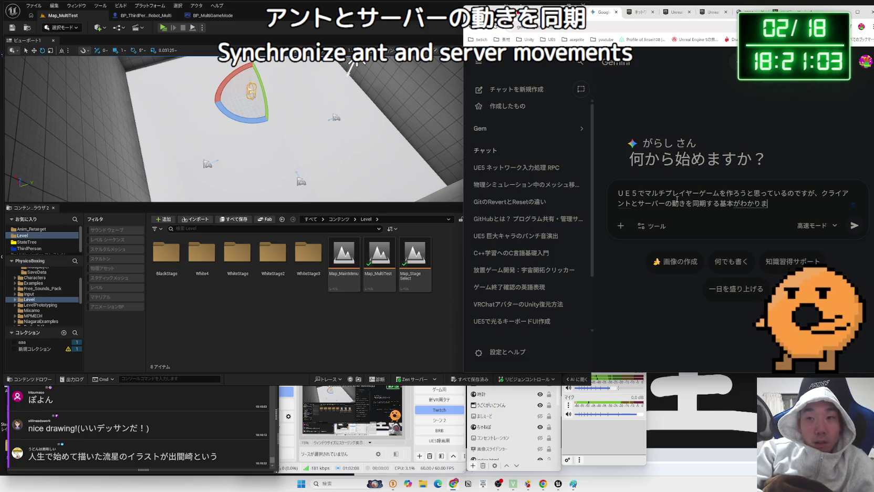
pyautogui.write('.')
pyautogui.press('Return')
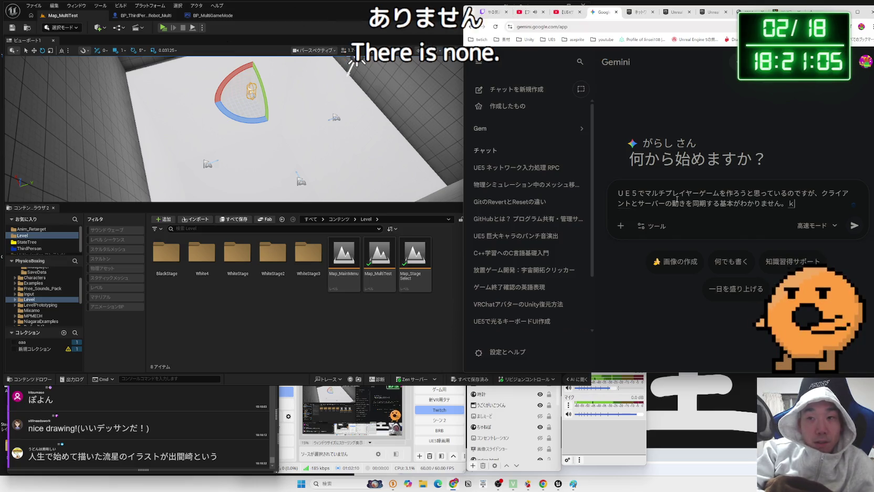
# Step: Fix typos, add that movement seen on the server isn't visible on the client, and send it
pyautogui.press('BackSpace')
pyautogui.write('s')
pyautogui.press('BackSpace')
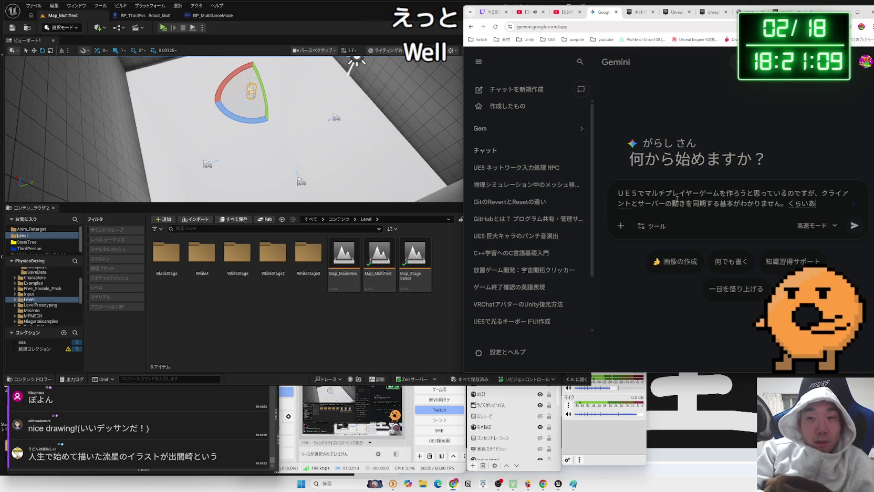
pyautogui.press('space')
pyautogui.write('の')
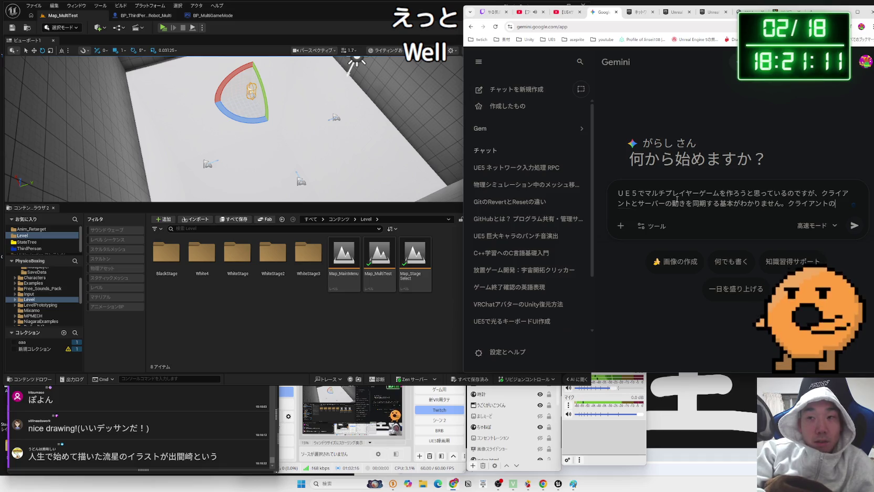
pyautogui.write('動きはｓ')
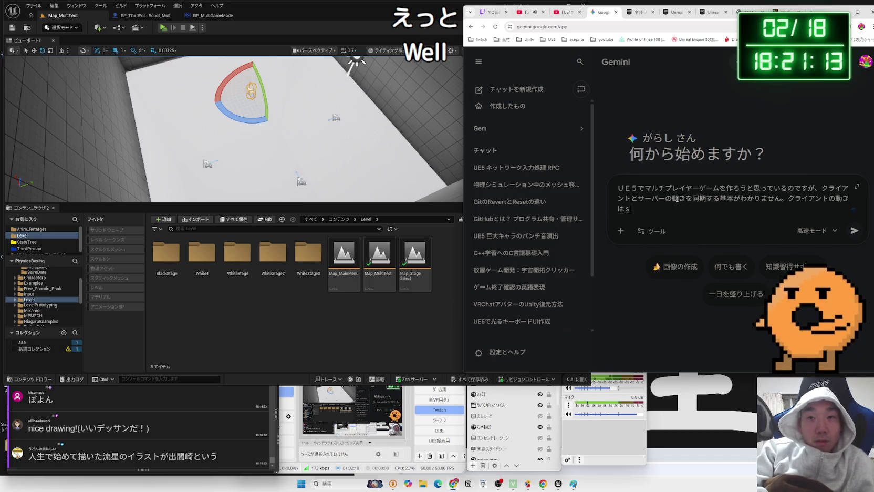
pyautogui.write('バーからみれr')
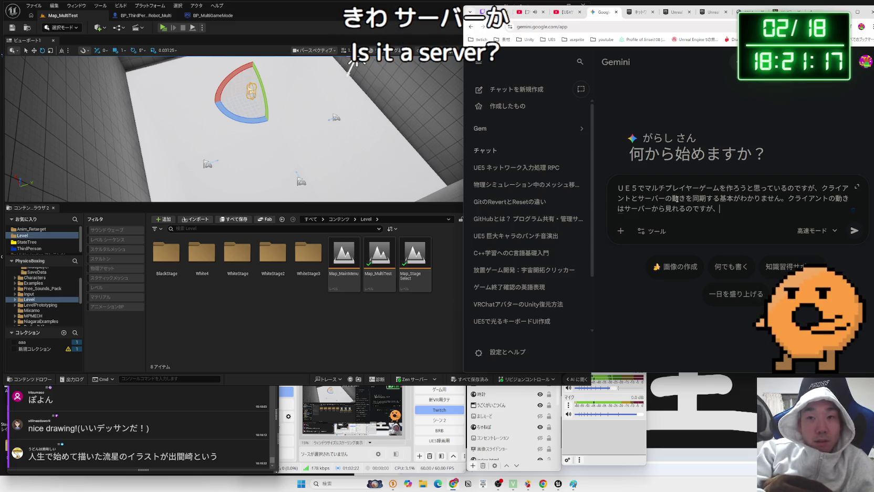
pyautogui.write('ばー')
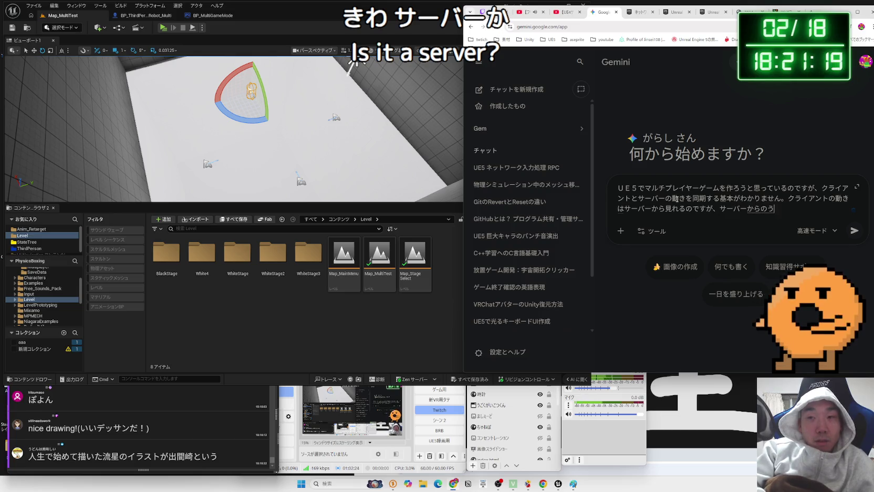
pyautogui.write('動きを k')
pyautogui.write('らい')
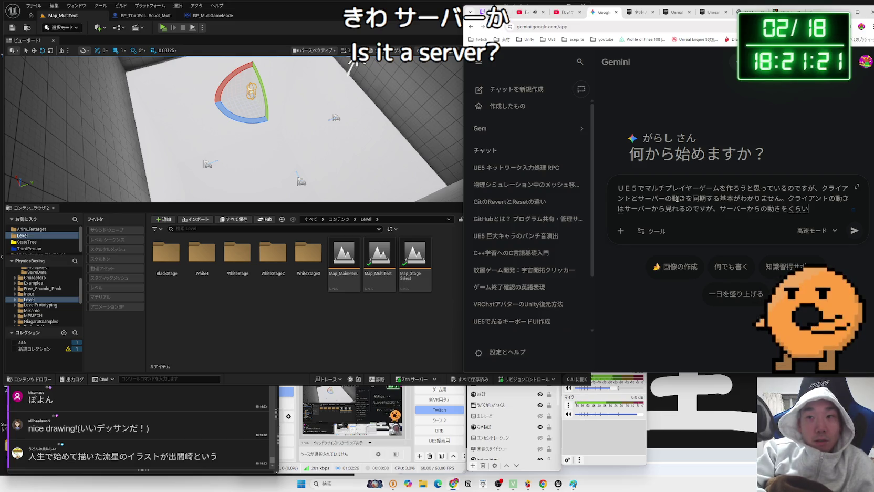
pyautogui.write('からみるけ')
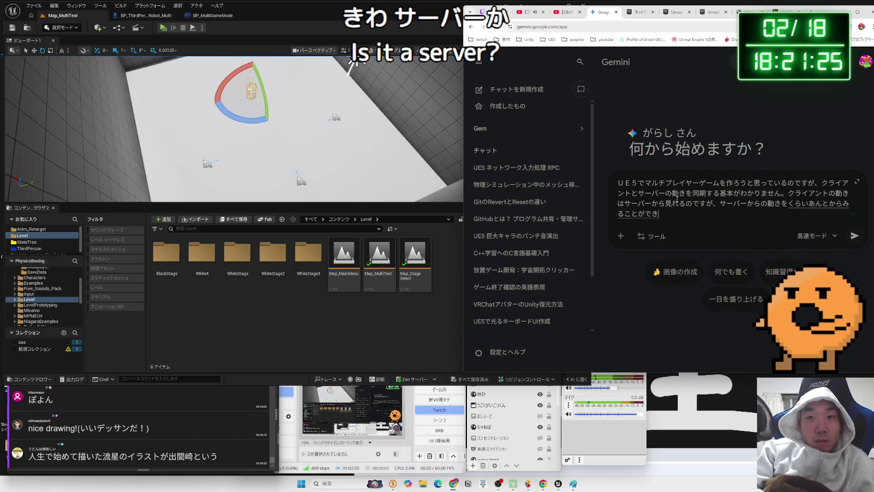
pyautogui.press('Return')
pyautogui.press('Return')
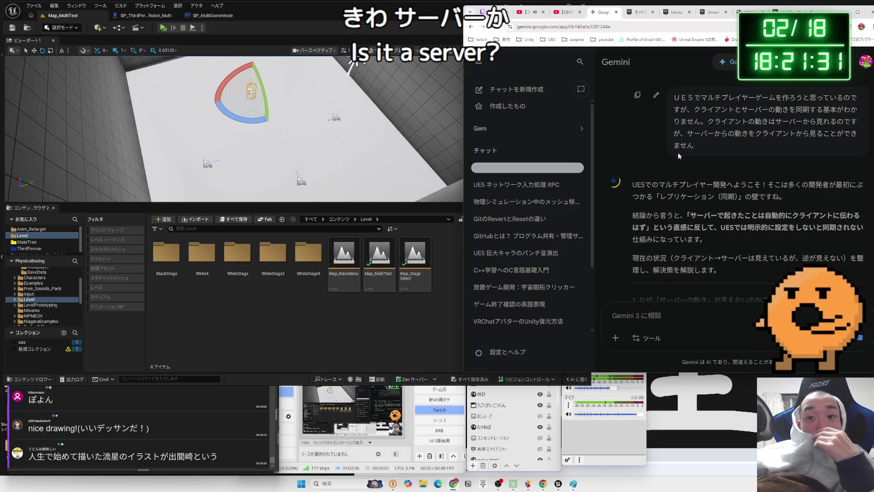
# Step: Read into Gemini's reply, highlighting the note on character movement replication and Replicate Movement
pyautogui.scroll(-3, 679, 153)
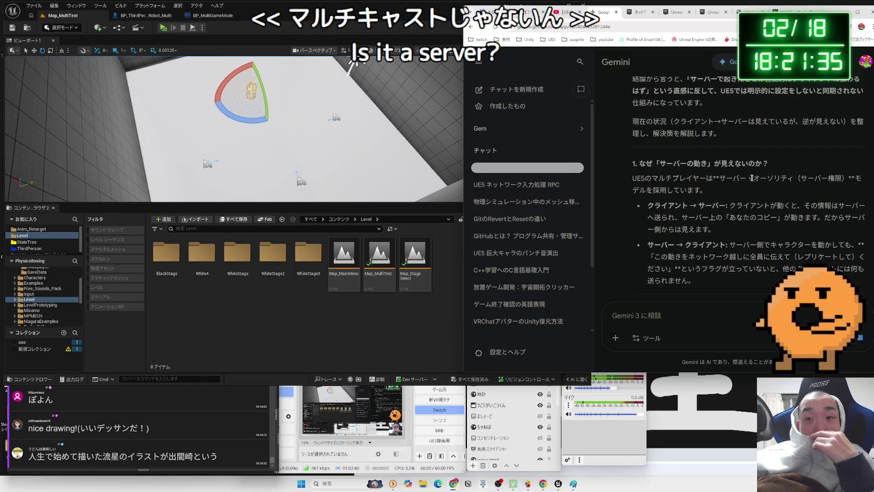
pyautogui.scroll(-3, 801, 201)
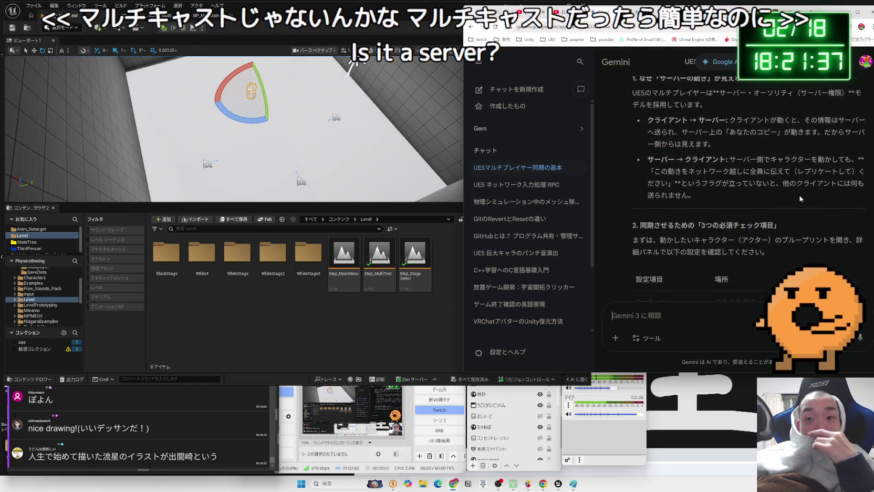
pyautogui.scroll(-3, 800, 198)
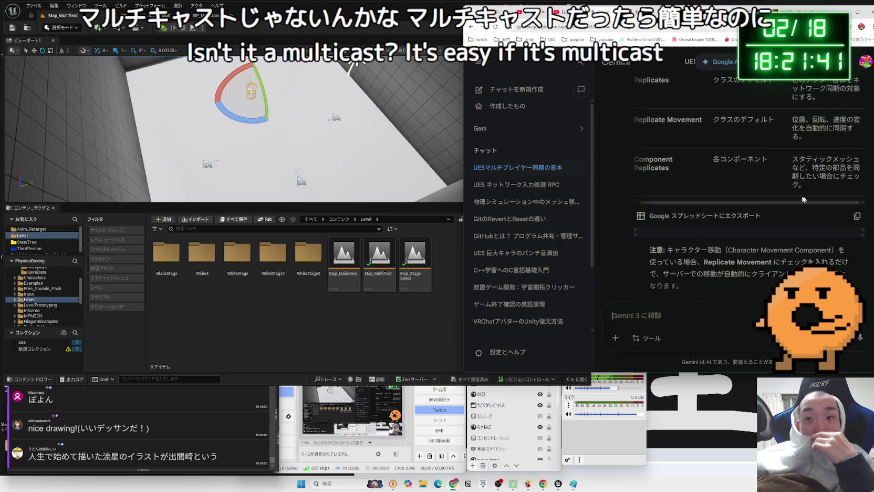
pyautogui.scroll(-3, 772, 191)
pyautogui.moveTo(772, 191); pyautogui.dragTo(649, 153)
pyautogui.click(710, 183)
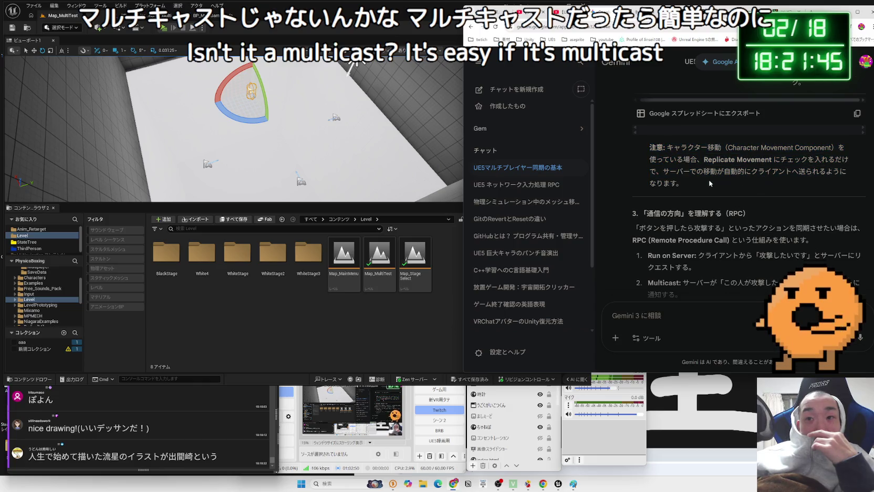
pyautogui.moveTo(704, 159); pyautogui.dragTo(750, 163)
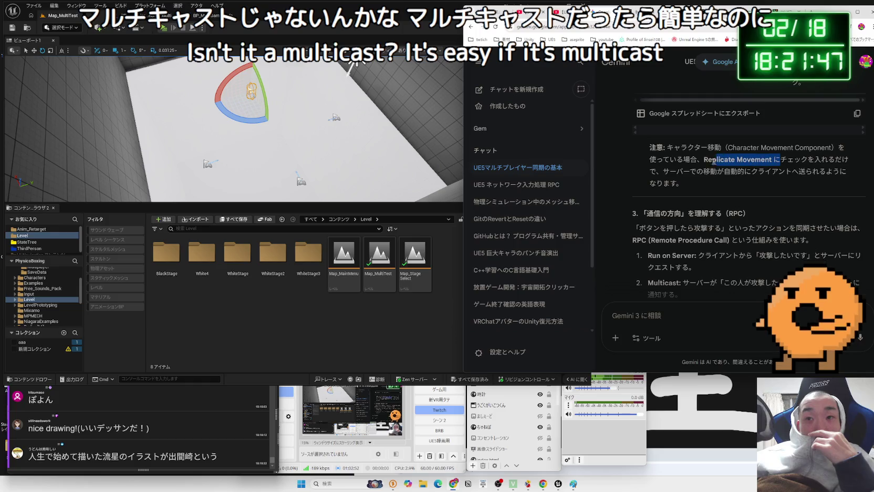
pyautogui.click(724, 183)
# Step: Read on, highlighting the RPC explanation and the Run on Server item
pyautogui.scroll(-1, 723, 181)
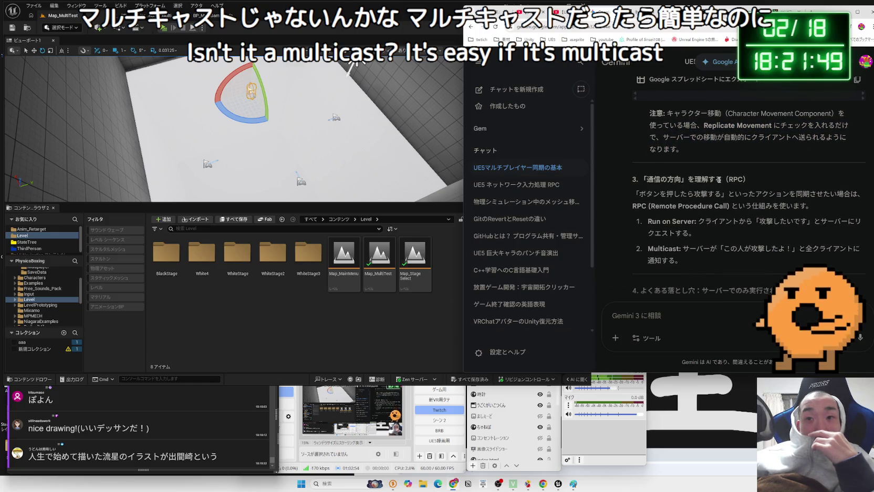
pyautogui.moveTo(639, 193); pyautogui.dragTo(816, 203)
pyautogui.moveTo(639, 193); pyautogui.dragTo(799, 205)
pyautogui.click(799, 205)
pyautogui.scroll(-1, 725, 190)
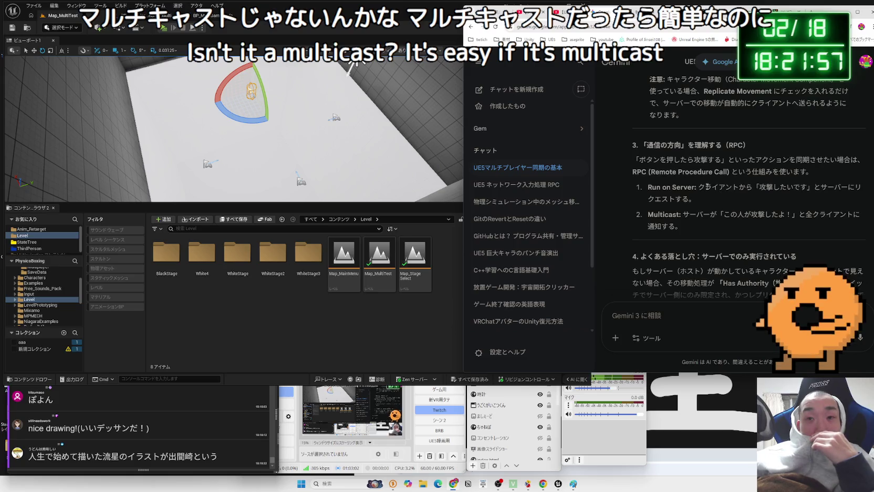
pyautogui.moveTo(695, 186)
pyautogui.mouseDown()
pyautogui.moveTo(648, 187)
pyautogui.moveTo(811, 189)
pyautogui.mouseUp()
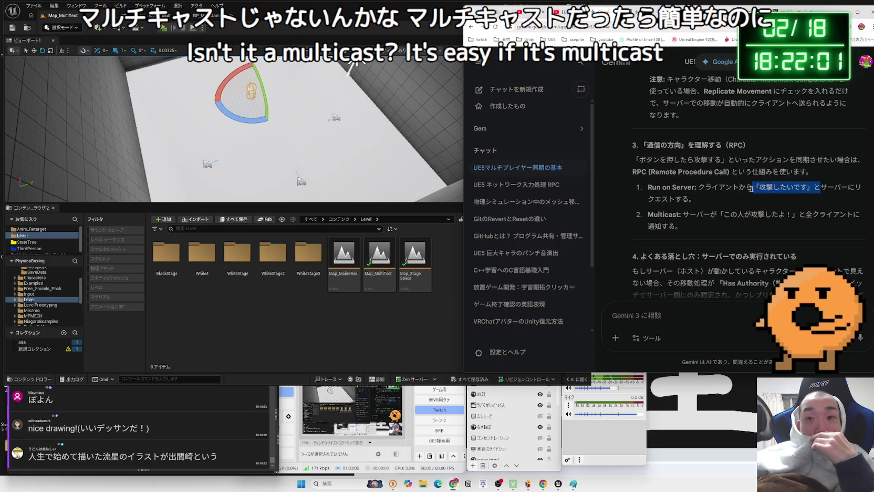
pyautogui.moveTo(694, 199)
pyautogui.mouseDown()
pyautogui.moveTo(648, 188)
pyautogui.moveTo(698, 199)
pyautogui.mouseUp()
pyautogui.click(650, 187)
pyautogui.click(699, 200)
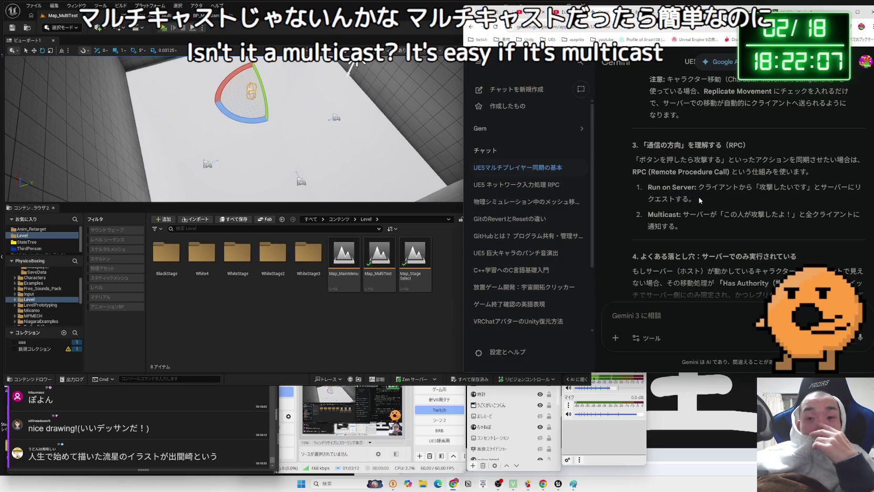
# Step: Read through section 4 and the fix steps about replication settings
pyautogui.scroll(-2, 698, 196)
pyautogui.moveTo(702, 188)
pyautogui.mouseDown()
pyautogui.moveTo(798, 189)
pyautogui.moveTo(641, 188)
pyautogui.moveTo(781, 180)
pyautogui.moveTo(642, 169)
pyautogui.moveTo(727, 192)
pyautogui.moveTo(835, 193)
pyautogui.moveTo(749, 194)
pyautogui.moveTo(821, 194)
pyautogui.moveTo(814, 204)
pyautogui.mouseUp()
pyautogui.click(650, 188)
pyautogui.scroll(-1, 650, 186)
pyautogui.click(790, 194)
pyautogui.click(802, 205)
pyautogui.scroll(-1, 741, 196)
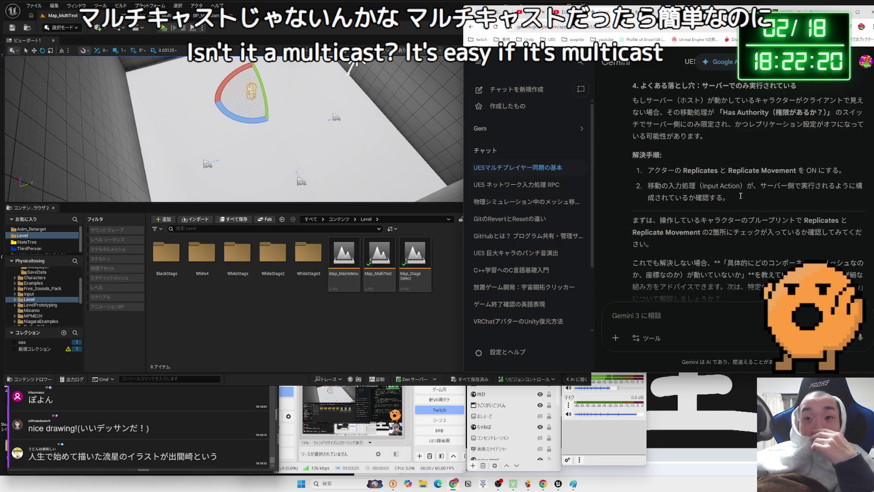
pyautogui.moveTo(739, 197)
pyautogui.mouseDown()
pyautogui.moveTo(651, 186)
pyautogui.moveTo(741, 197)
pyautogui.mouseUp()
pyautogui.click(650, 186)
pyautogui.click(740, 197)
pyautogui.scroll(-1, 742, 197)
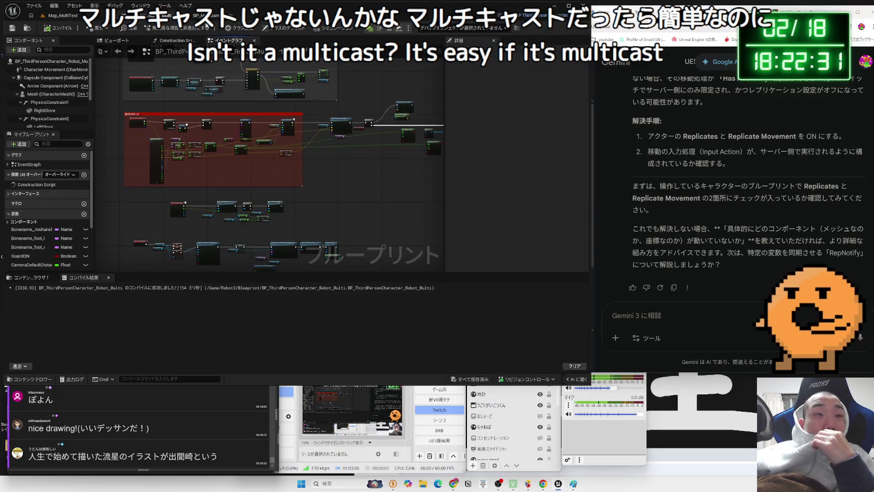
# Step: Open BP_ThirdPersonCharacter from the ThirdPerson Blueprints folder
pyautogui.scroll(-2, 235, 93)
pyautogui.scroll(2, 264, 134)
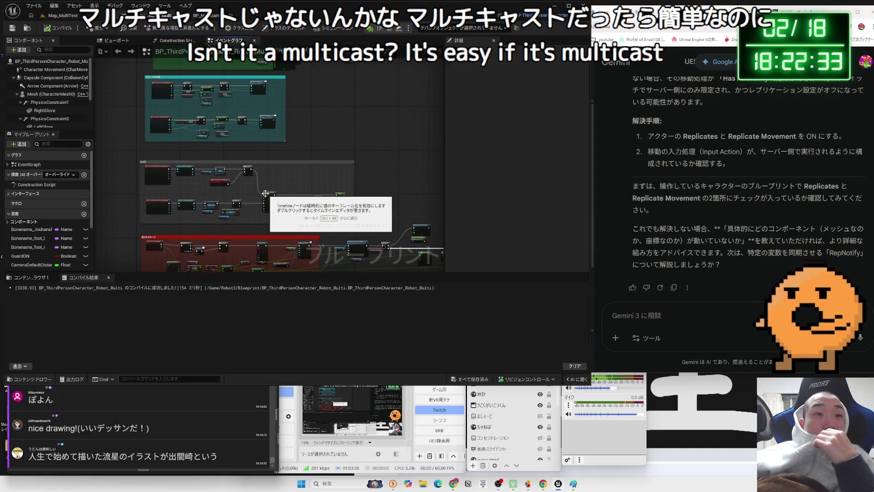
pyautogui.scroll(-2, 280, 167)
pyautogui.scroll(2, 320, 172)
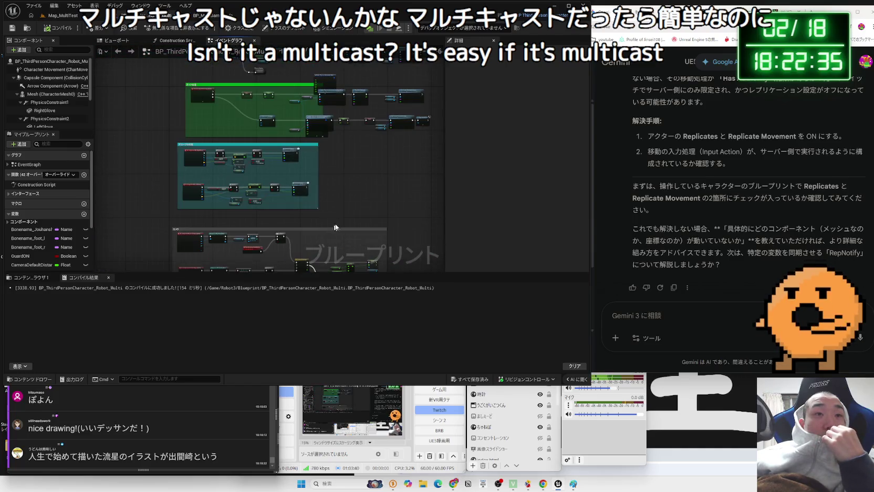
pyautogui.click(74, 19)
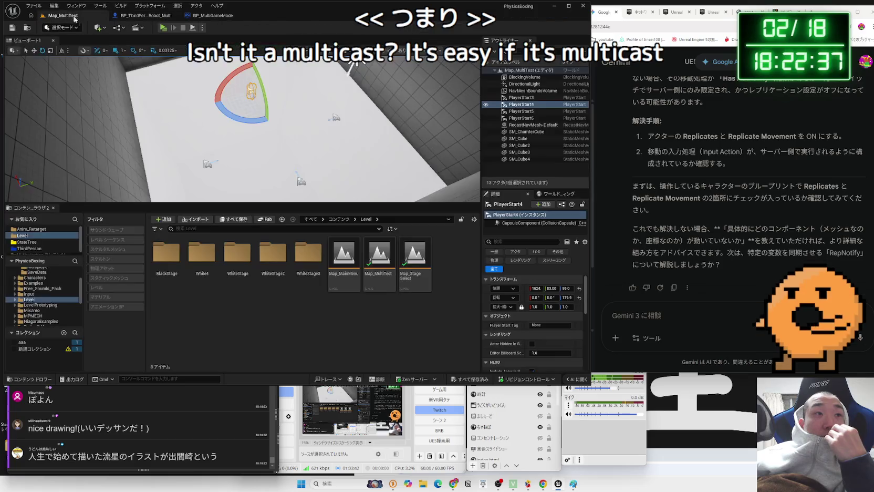
pyautogui.click(30, 248)
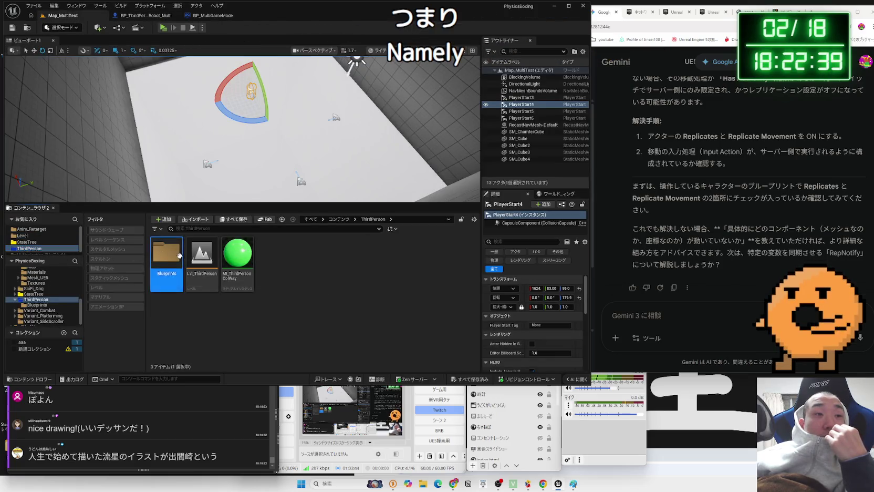
pyautogui.doubleClick(166, 253)
pyautogui.click(194, 257)
pyautogui.doubleClick(196, 260)
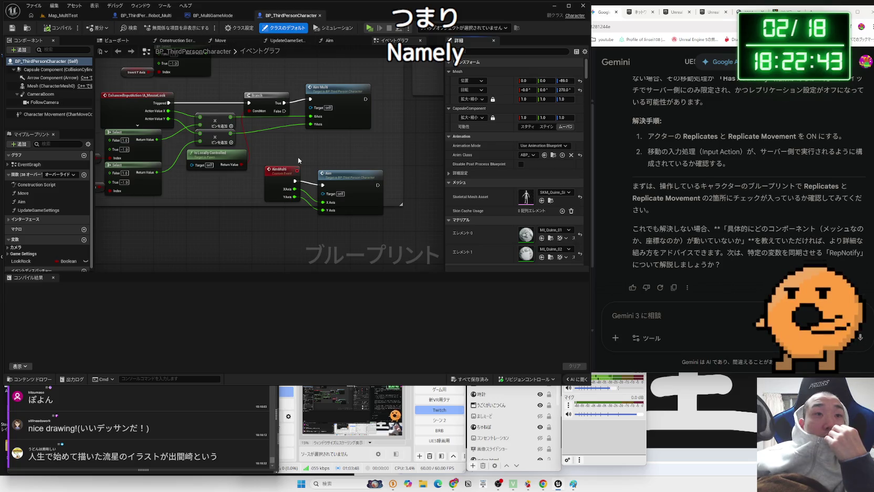
# Step: Set the AimMulti event to replicate as Multicast, compile, and start a play test
pyautogui.click(281, 170)
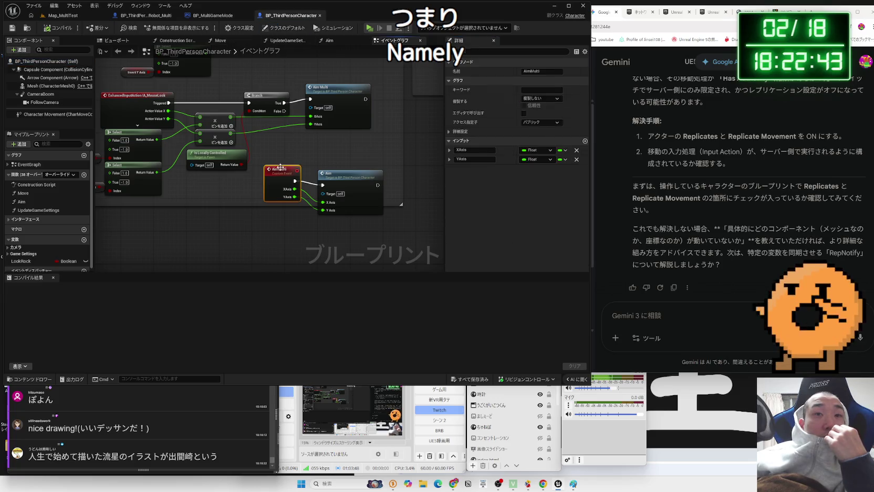
pyautogui.click(544, 119)
pyautogui.click(58, 30)
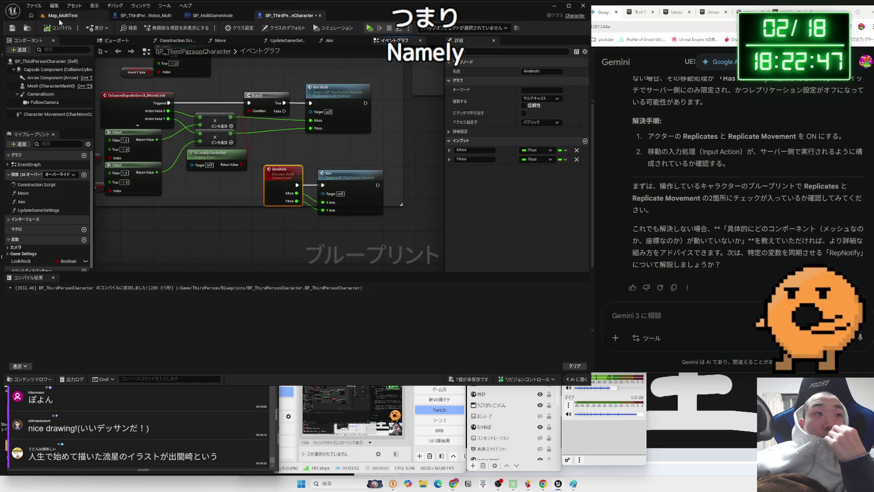
pyautogui.click(60, 16)
pyautogui.click(164, 27)
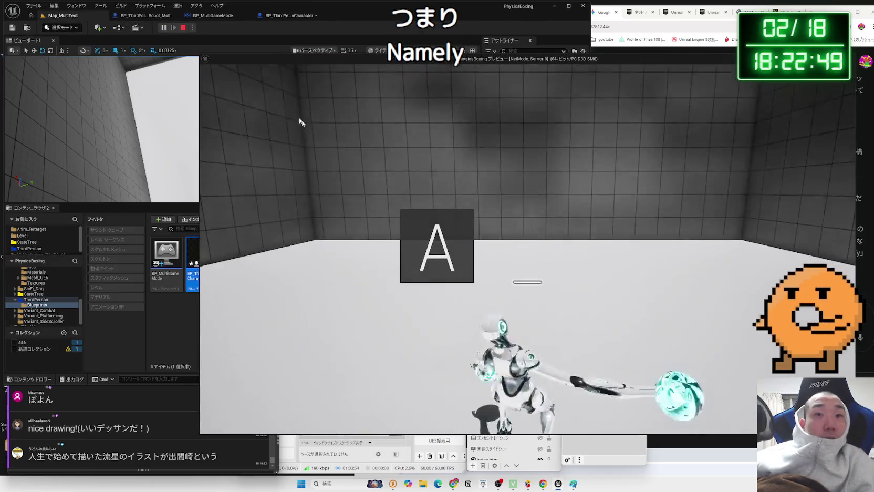
# Step: Run a two-player server-and-client play test of the aim multicast, switching between windows, then stop it
pyautogui.press('Escape')
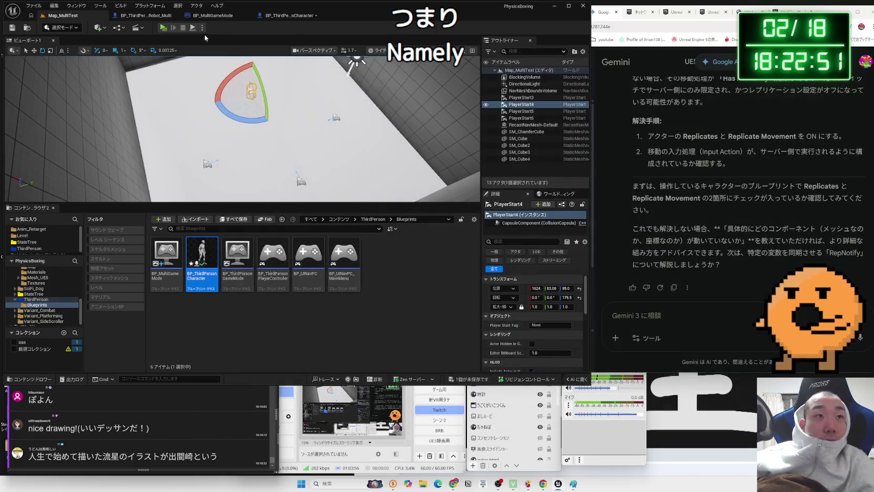
pyautogui.click(201, 28)
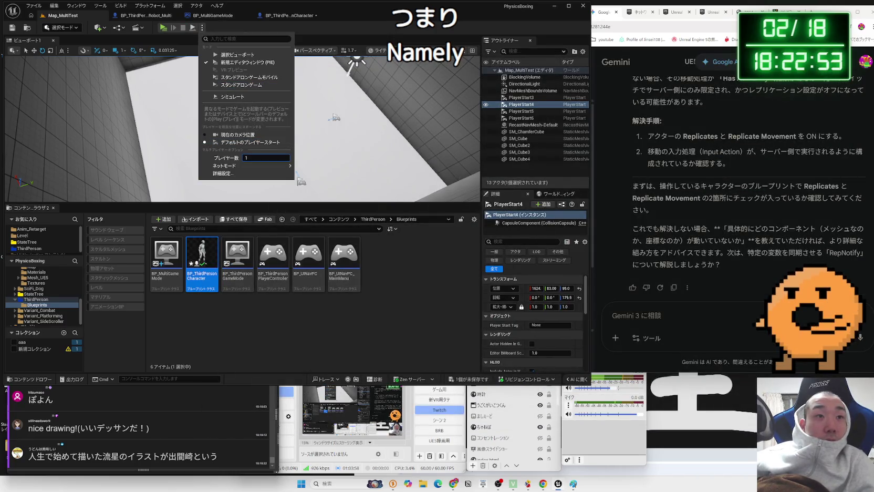
pyautogui.click(241, 62)
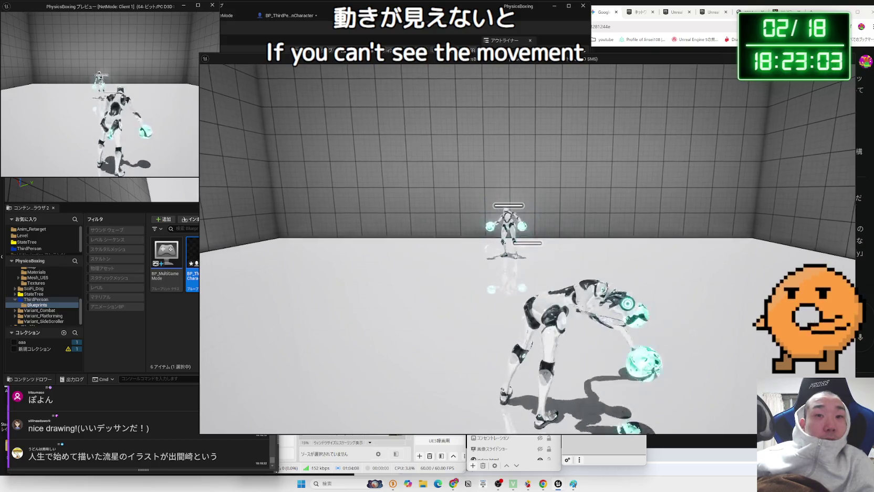
pyautogui.hotkey('alt', 'Tab')
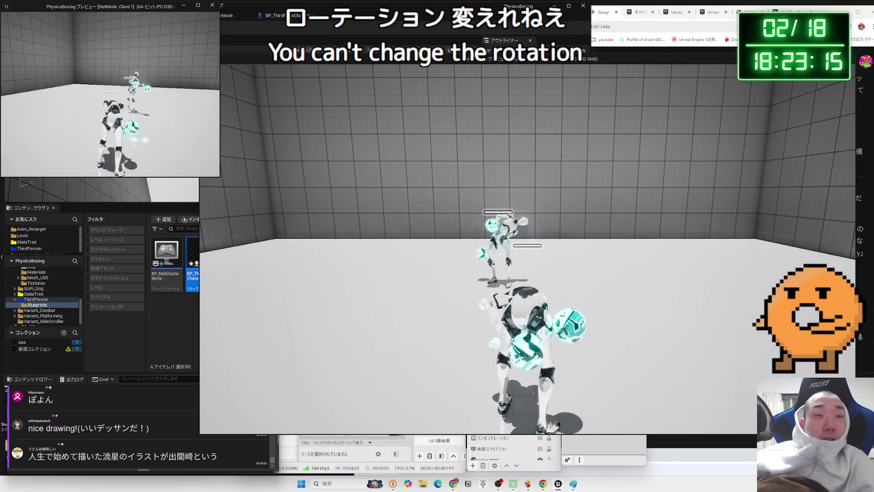
pyautogui.press('Escape')
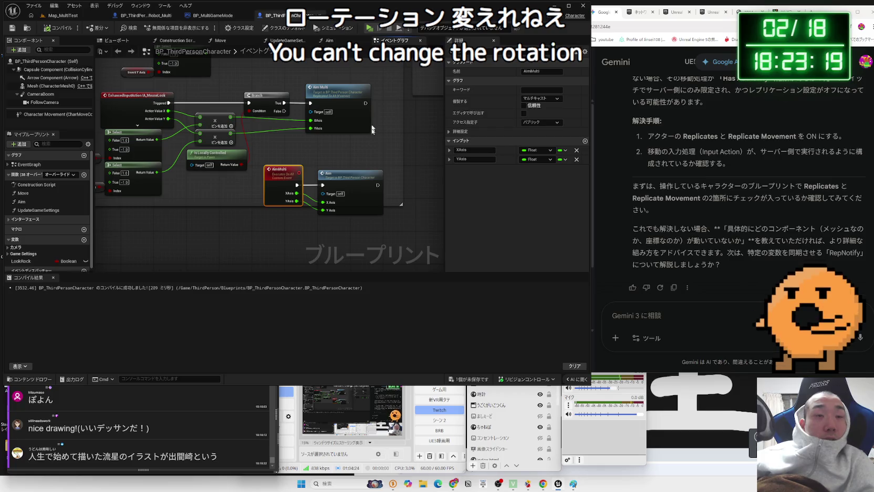
# Step: Set the AimMulti event's Replicates to Not Replicated and compile
pyautogui.click(539, 99)
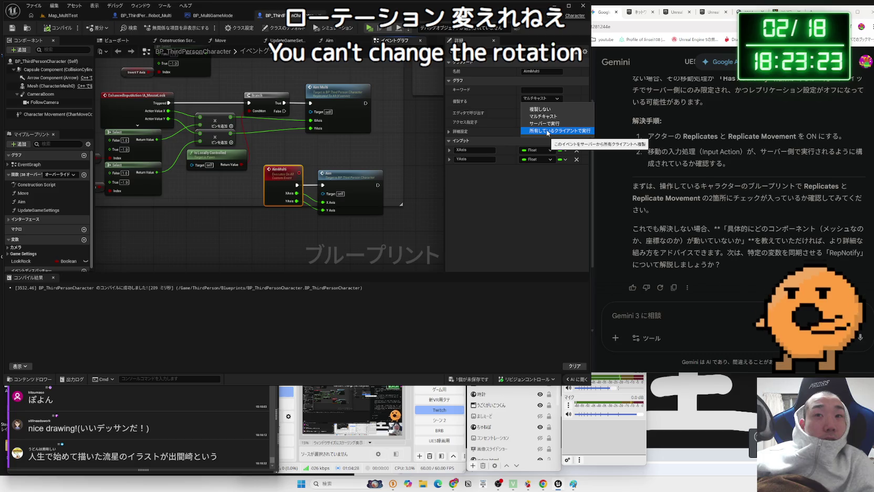
pyautogui.click(540, 109)
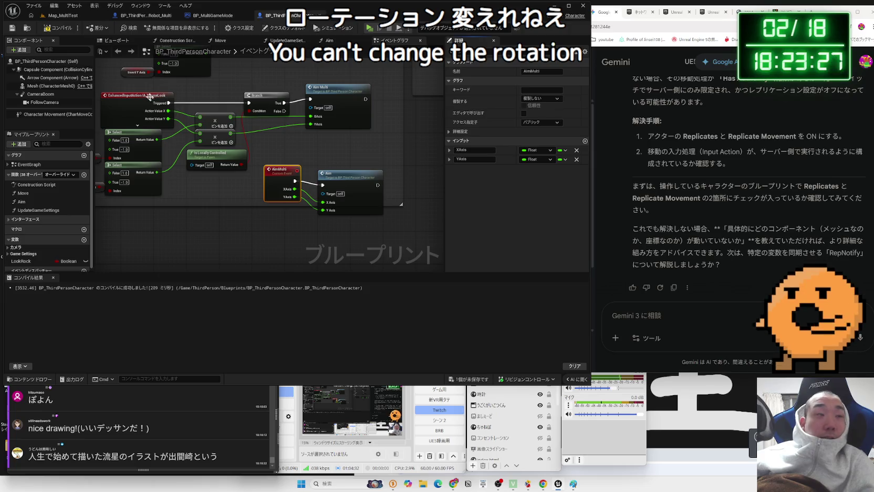
pyautogui.press('F7')
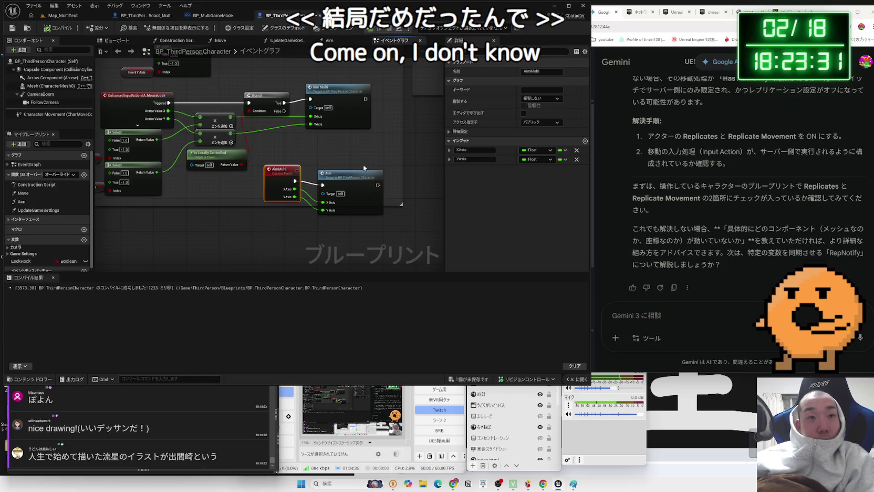
# Step: Delete AimMulti, wire the Branch and axis value directly into Aim, compile, and save all
pyautogui.hotkey('ctrl', 'z')
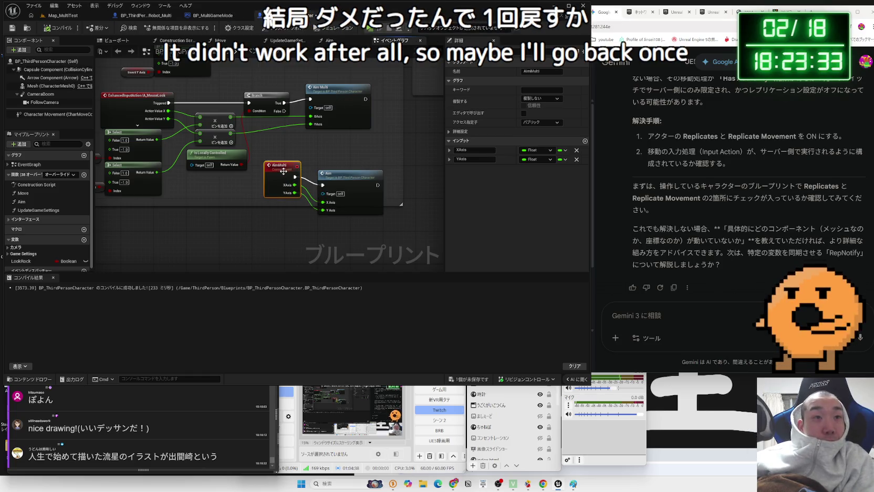
pyautogui.hotkey('ctrl', 'z')
pyautogui.hotkey('ctrl', 'z')
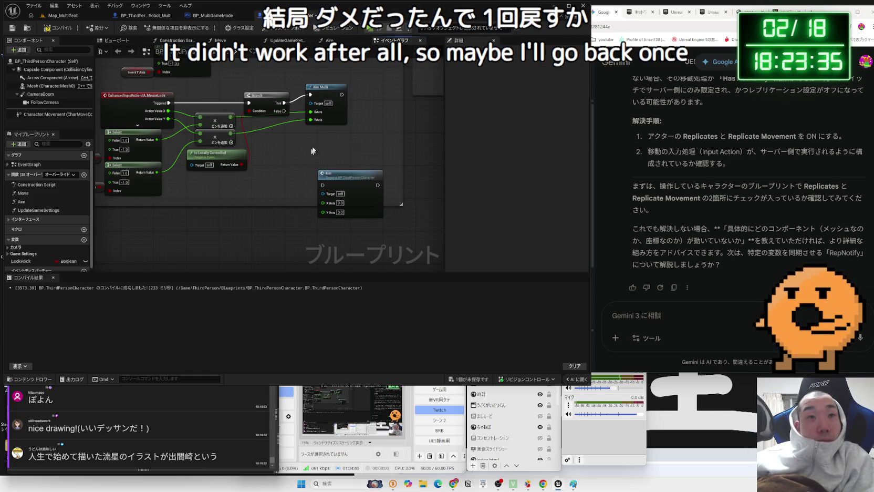
pyautogui.hotkey('ctrl', 'z')
pyautogui.hotkey('ctrl', 'z')
pyautogui.hotkey('ctrl', 'z')
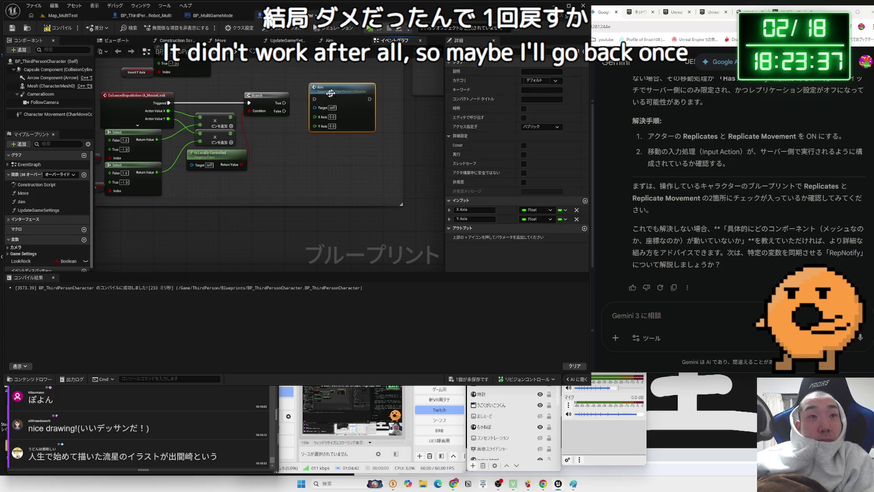
pyautogui.moveTo(283, 99); pyautogui.dragTo(307, 103)
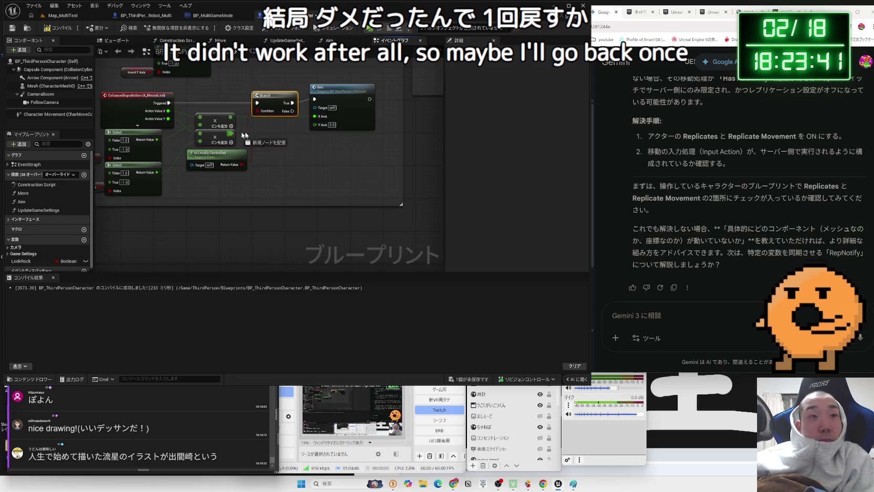
pyautogui.moveTo(316, 127); pyautogui.dragTo(315, 125)
pyautogui.click(56, 29)
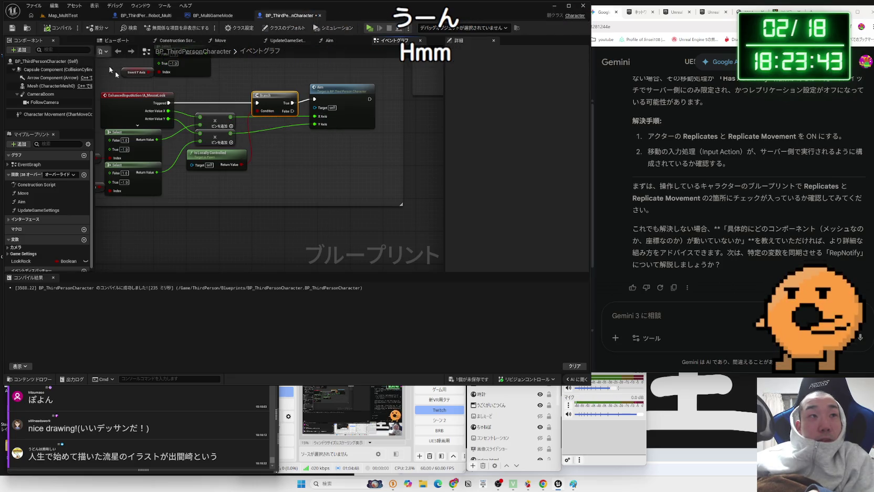
pyautogui.click(483, 379)
pyautogui.click(484, 317)
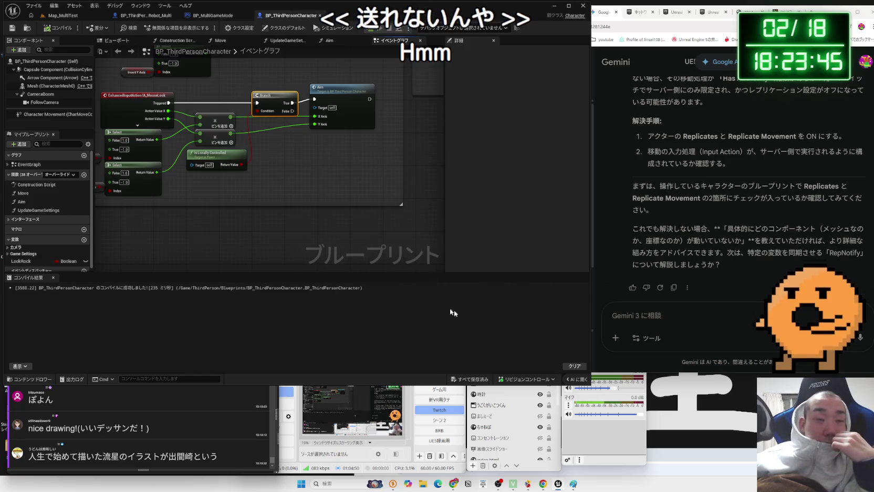
# Step: Move the Paint sketch right and draw stick figures in the Server and Client 1 boxes
pyautogui.click(573, 483)
pyautogui.moveTo(241, 51); pyautogui.dragTo(407, 33)
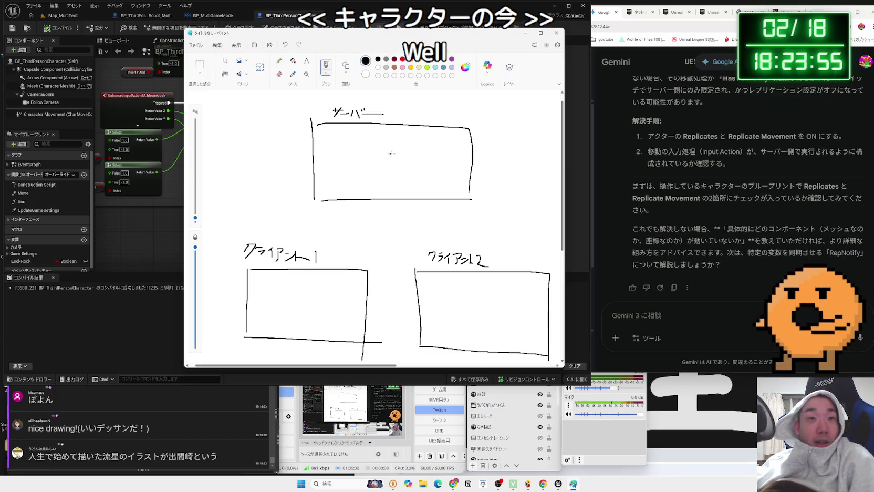
pyautogui.moveTo(408, 145)
pyautogui.mouseDown()
pyautogui.moveTo(381, 159)
pyautogui.moveTo(437, 181)
pyautogui.mouseUp()
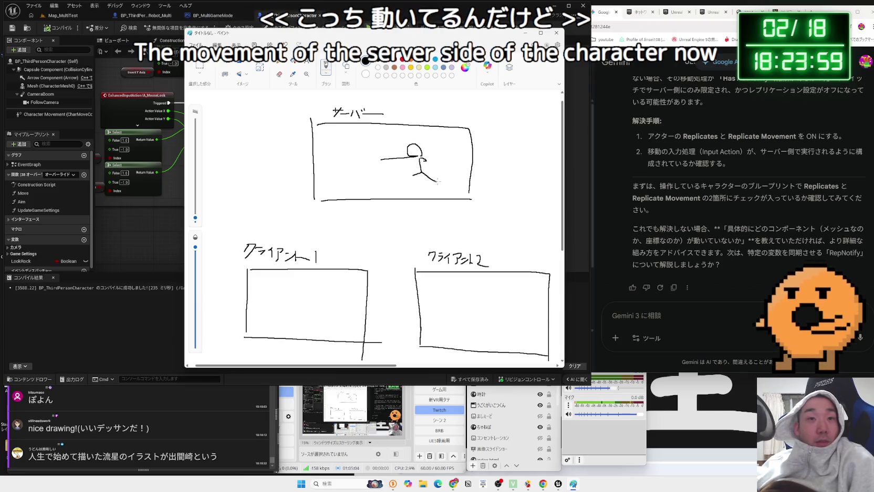
pyautogui.moveTo(342, 295); pyautogui.dragTo(334, 330)
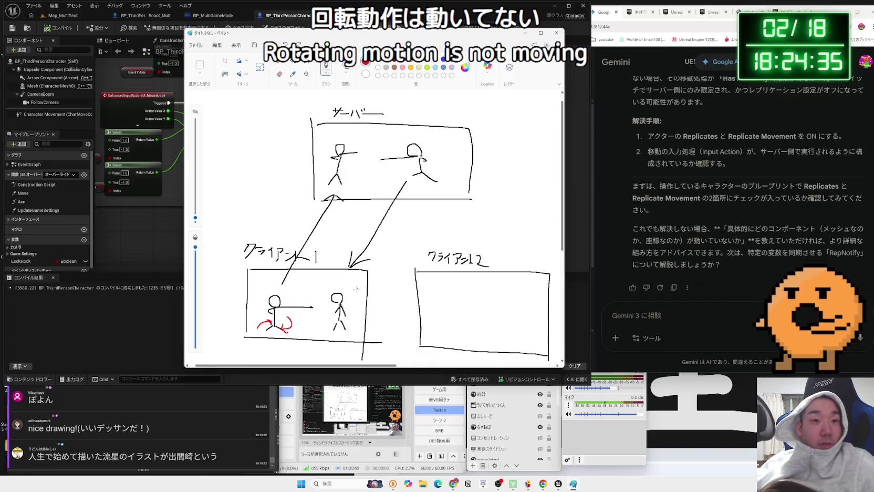
# Step: Draw blue punching arms on the server figures and the Client 1 figure
pyautogui.click(443, 67)
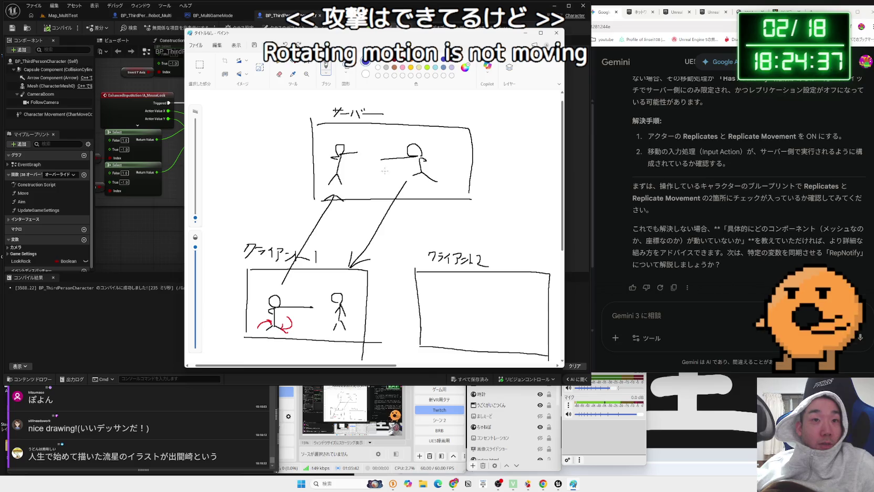
pyautogui.moveTo(380, 159); pyautogui.dragTo(410, 157)
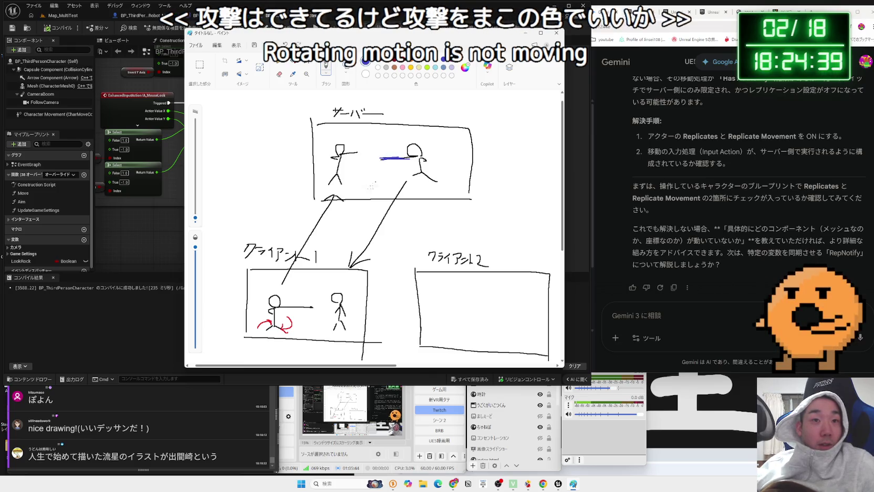
pyautogui.moveTo(289, 307); pyautogui.dragTo(314, 306)
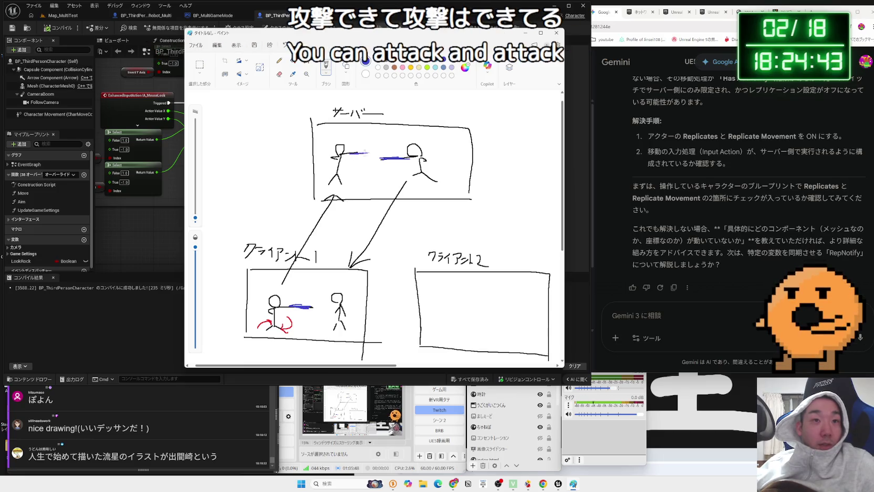
pyautogui.moveTo(353, 152); pyautogui.dragTo(367, 153)
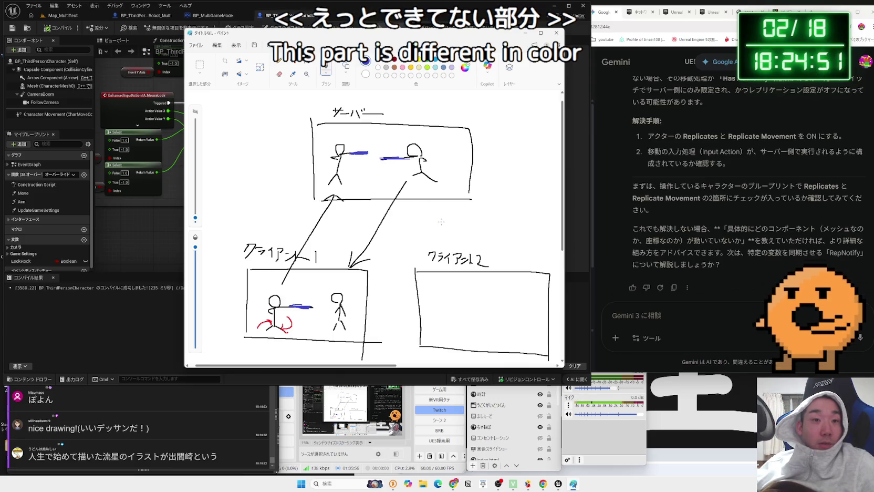
pyautogui.click(62, 15)
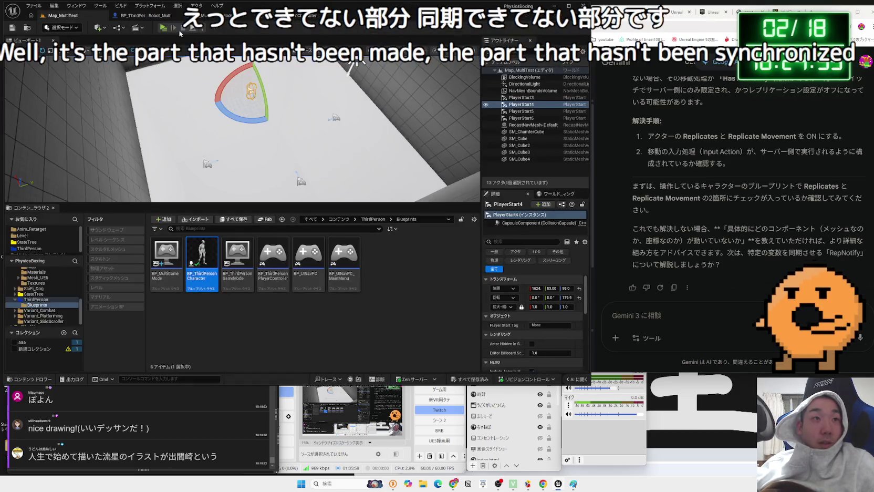
# Step: Play the level, running forward with W and throwing punches, then switch to the Client 1 window
pyautogui.click(164, 28)
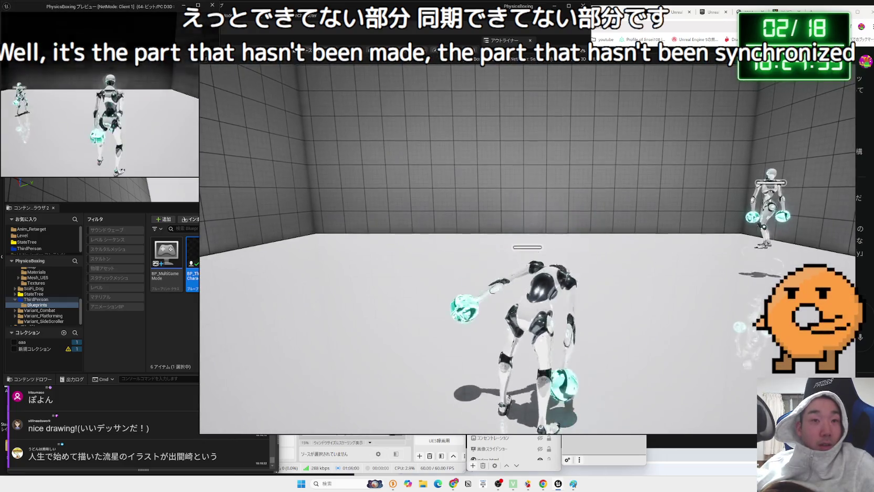
pyautogui.press('w')
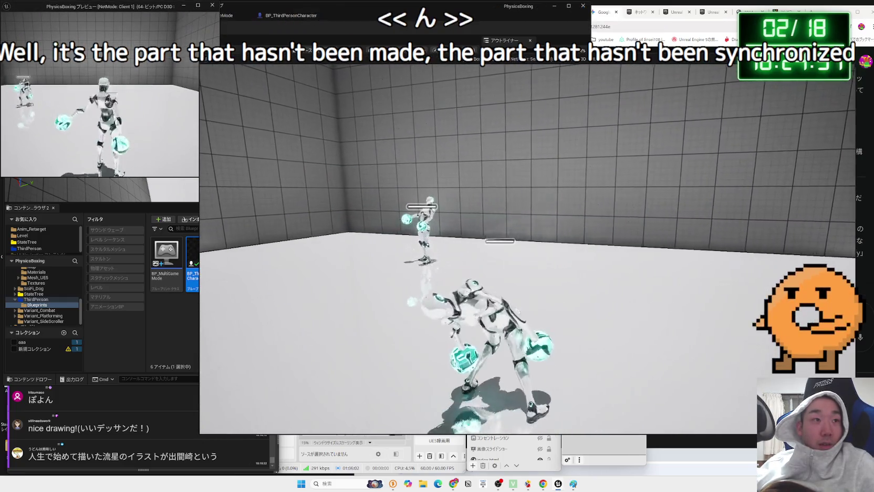
pyautogui.press('w')
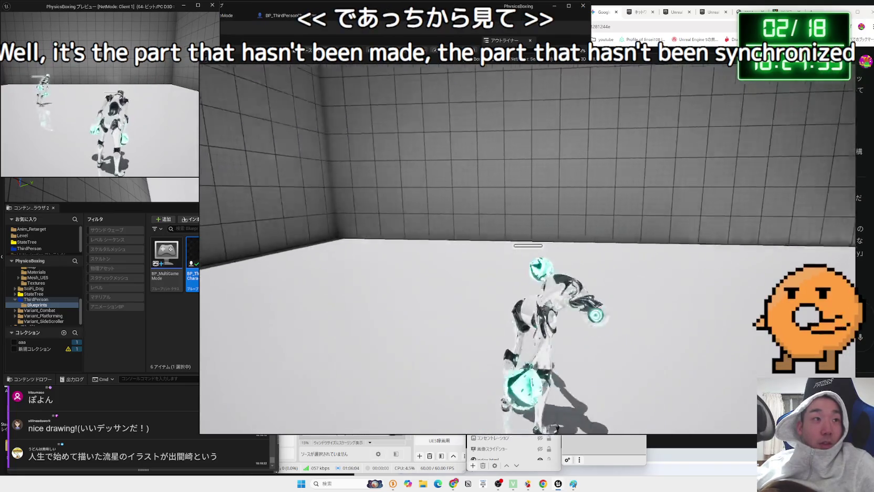
pyautogui.press('w')
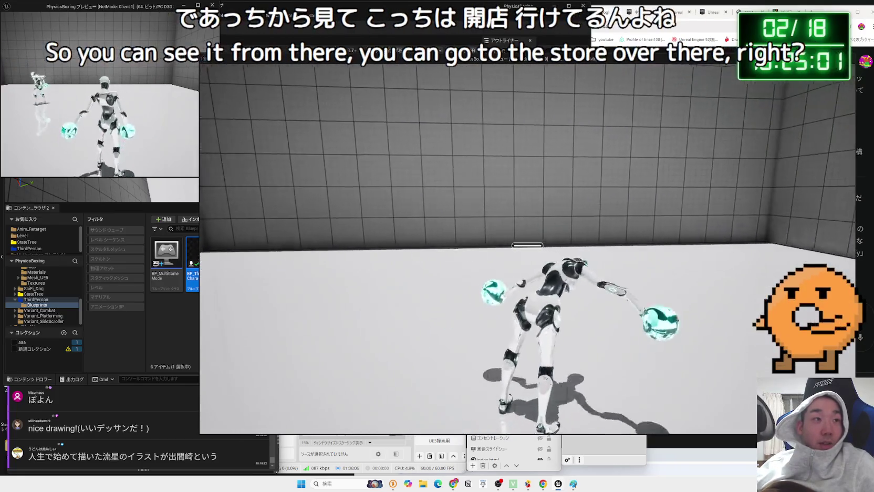
pyautogui.press('w')
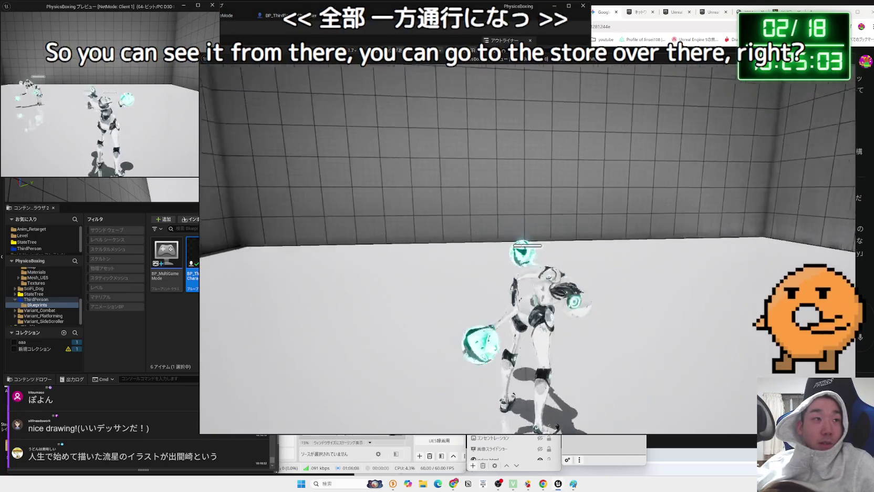
pyautogui.press('w')
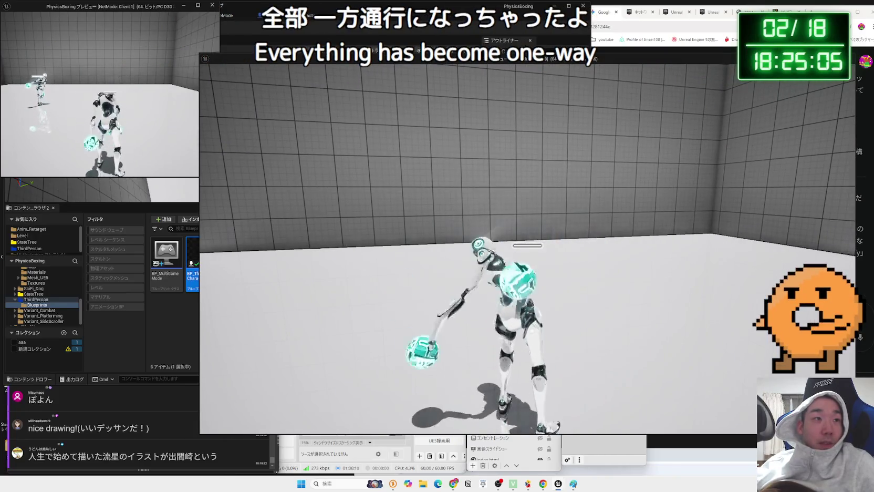
pyautogui.hotkey('alt', 'Tab')
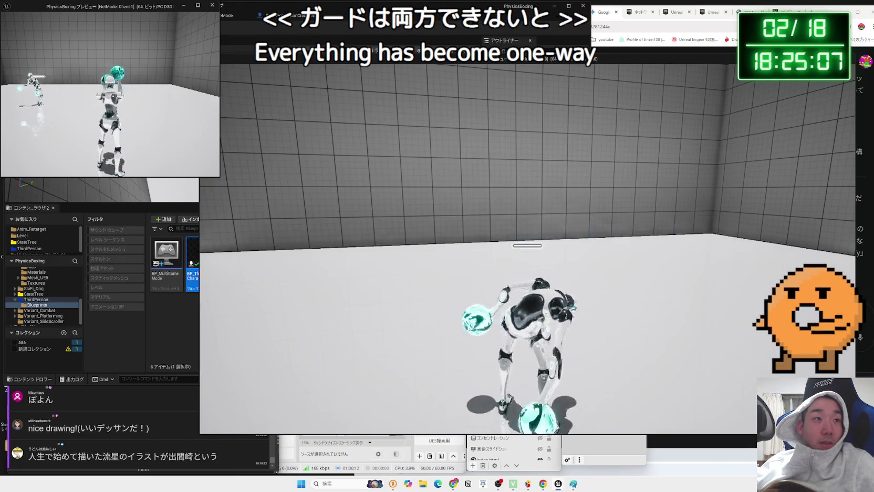
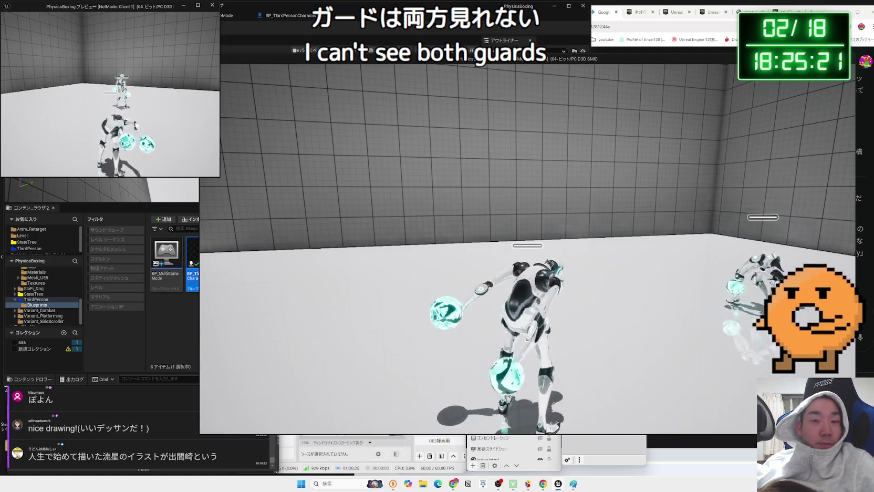
# Step: Leave the running game window and return to the Map_MultiTest level editor
pyautogui.hotkey('alt', 'Tab')
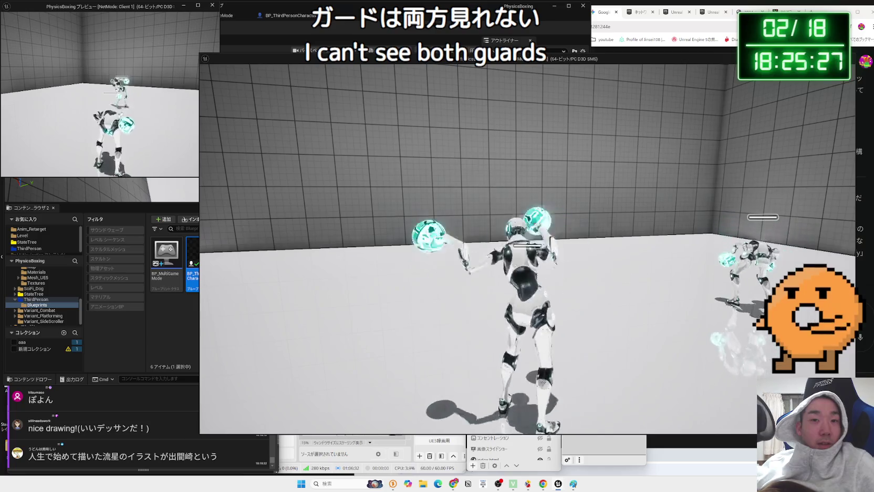
pyautogui.hotkey('alt', 'Tab')
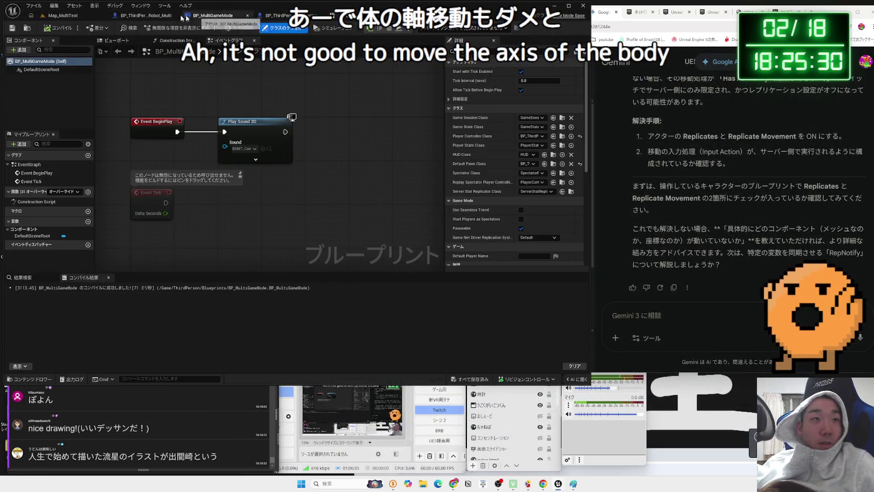
pyautogui.click(142, 16)
pyautogui.hotkey('ctrl', 'Tab')
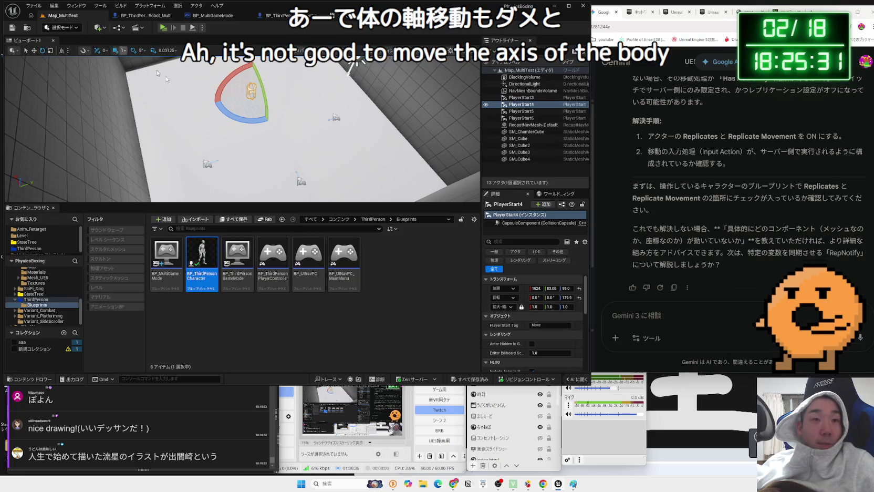
pyautogui.hotkey('ctrl', 'Tab')
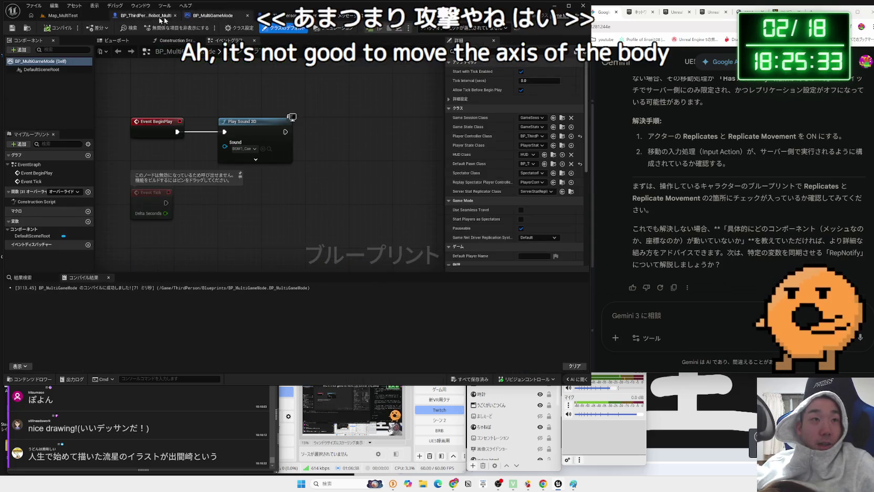
pyautogui.click(59, 16)
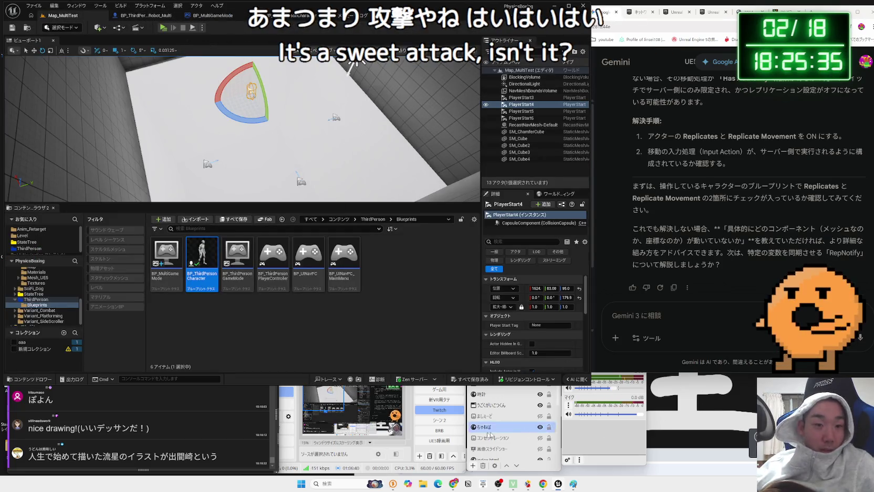
# Step: Bring the Paint server/client diagram to the front and select red
pyautogui.moveTo(454, 488)
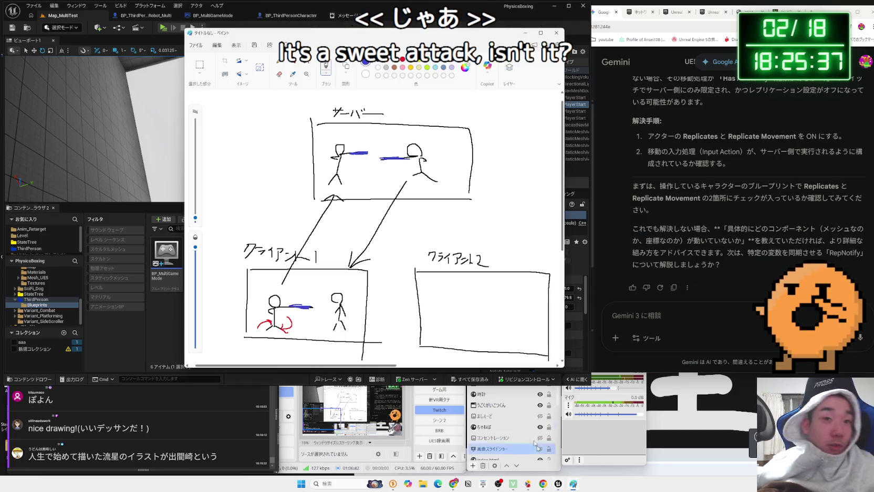
pyautogui.click(573, 483)
pyautogui.click(395, 67)
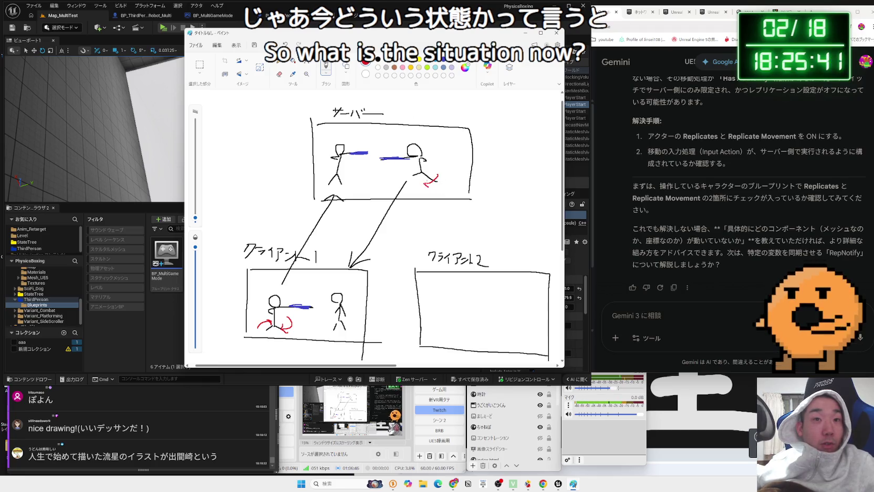
# Step: Draw a red rotation curl around the right server figure's legs, then begin yellow movement arrows
pyautogui.moveTo(408, 182); pyautogui.dragTo(421, 172)
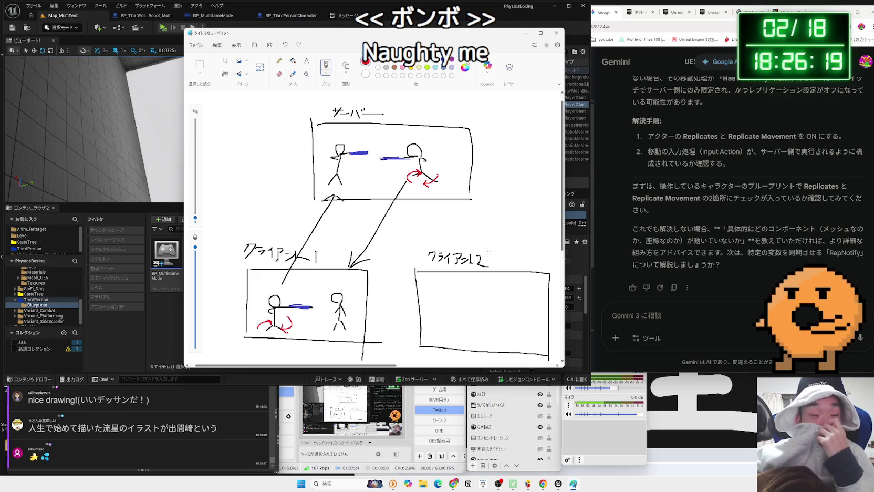
pyautogui.click(420, 66)
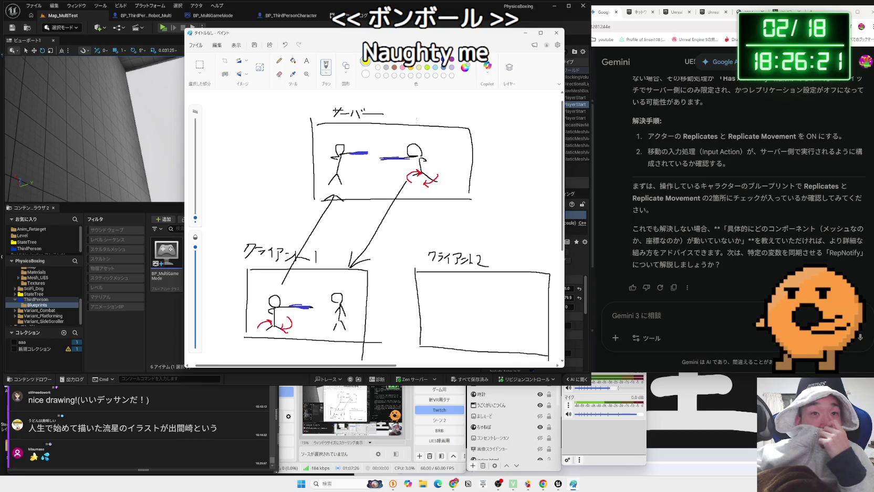
pyautogui.moveTo(391, 175); pyautogui.dragTo(423, 196)
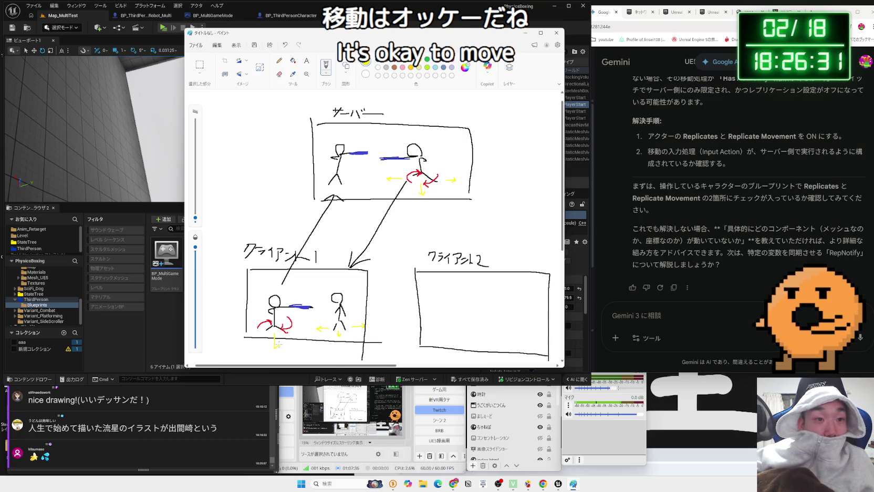
# Step: Give the yellow stroke a downward arrowhead and switch the colour back to black
pyautogui.moveTo(278, 342); pyautogui.dragTo(271, 344)
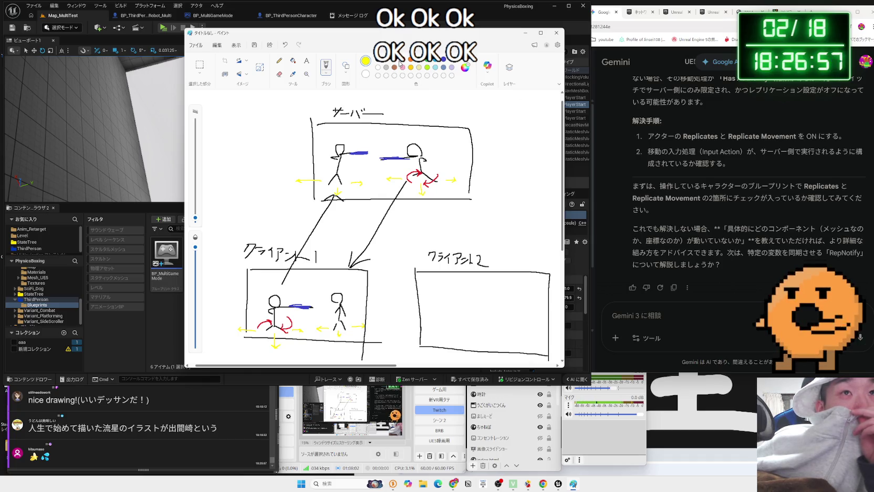
pyautogui.click(379, 64)
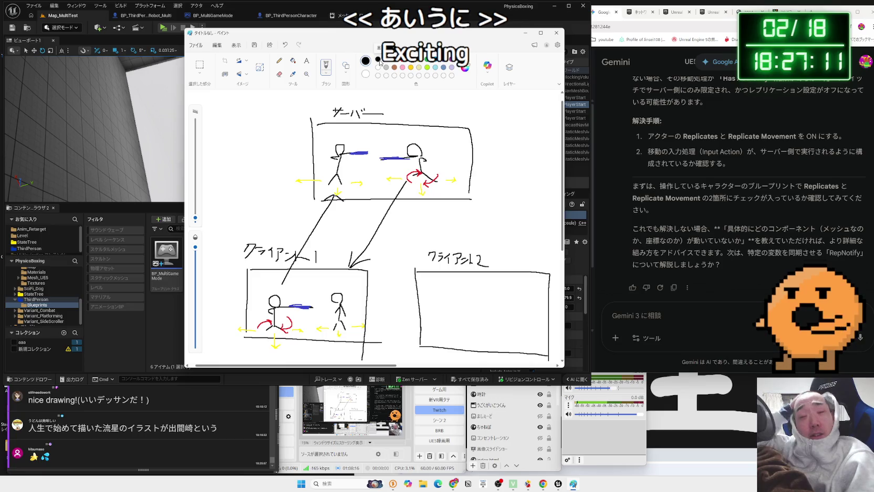
# Step: Open the Aim function graph in BP_ThirdPersonCharacter
pyautogui.click(401, 12)
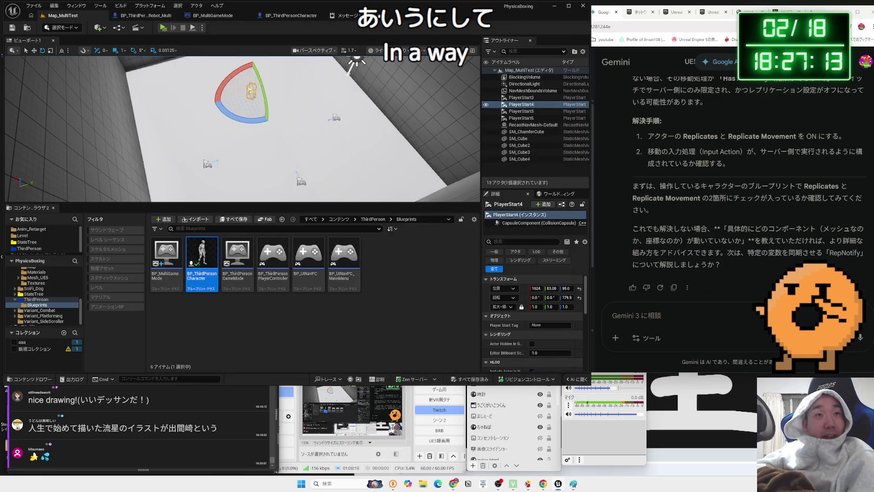
pyautogui.click(216, 21)
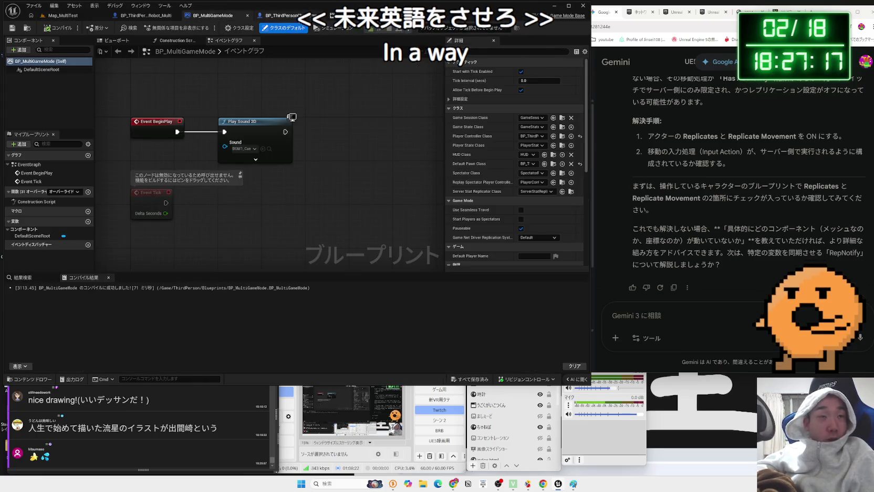
pyautogui.click(299, 21)
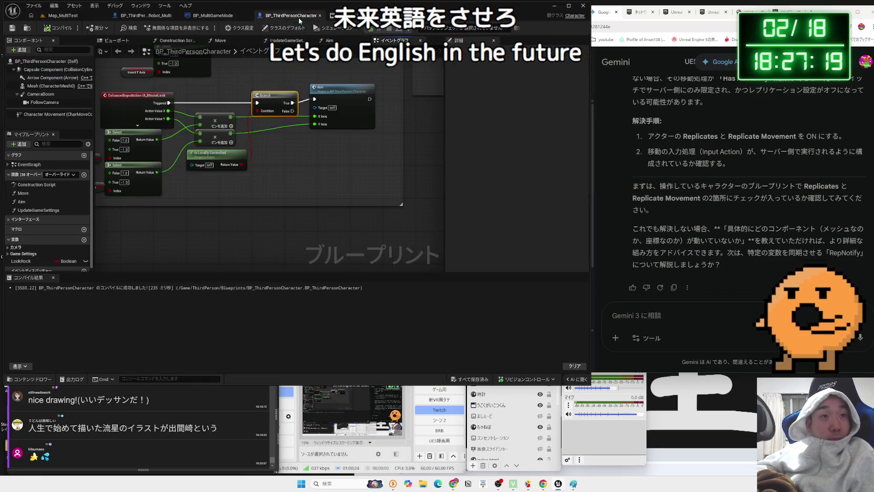
pyautogui.click(351, 99)
pyautogui.doubleClick(351, 99)
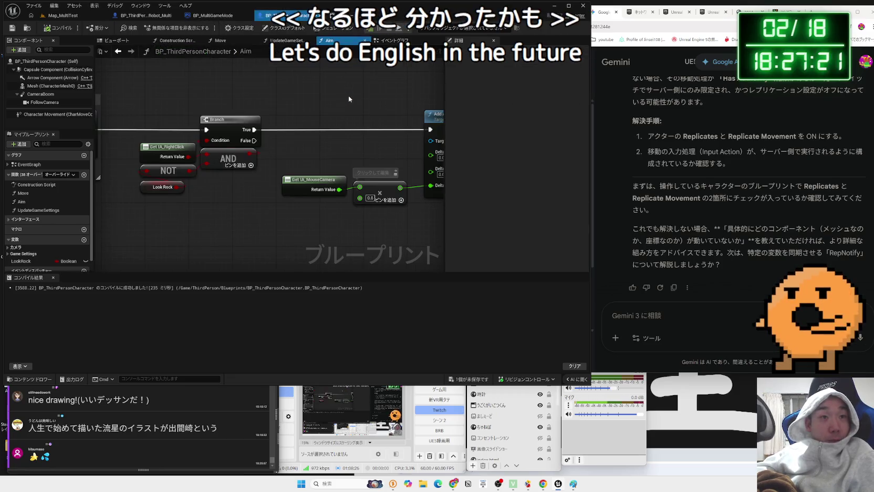
# Step: Promote Get IA_MouseCamera's Return Value to a new Float variable with a setter after the Branch
pyautogui.moveTo(190, 128); pyautogui.dragTo(282, 226)
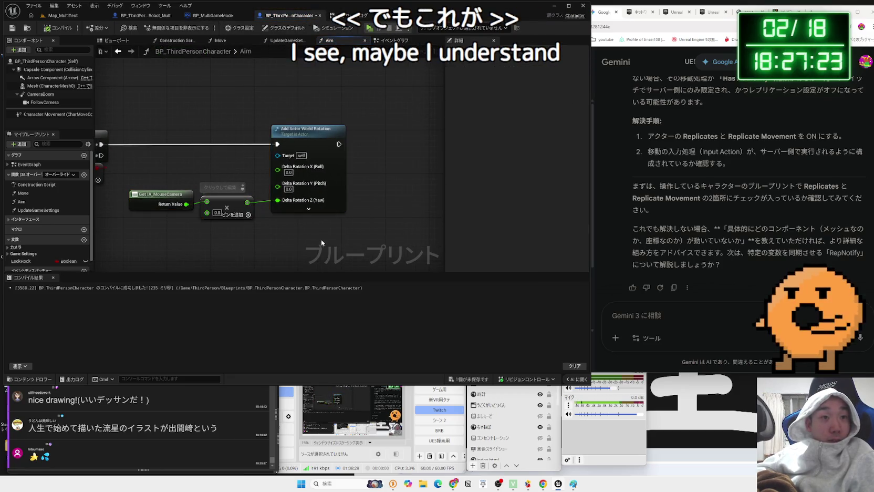
pyautogui.moveTo(156, 119); pyautogui.dragTo(283, 224)
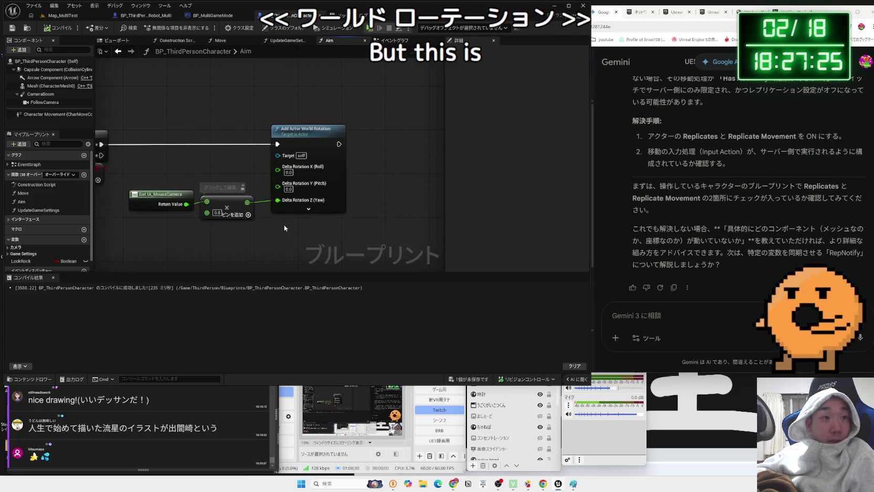
pyautogui.click(145, 196)
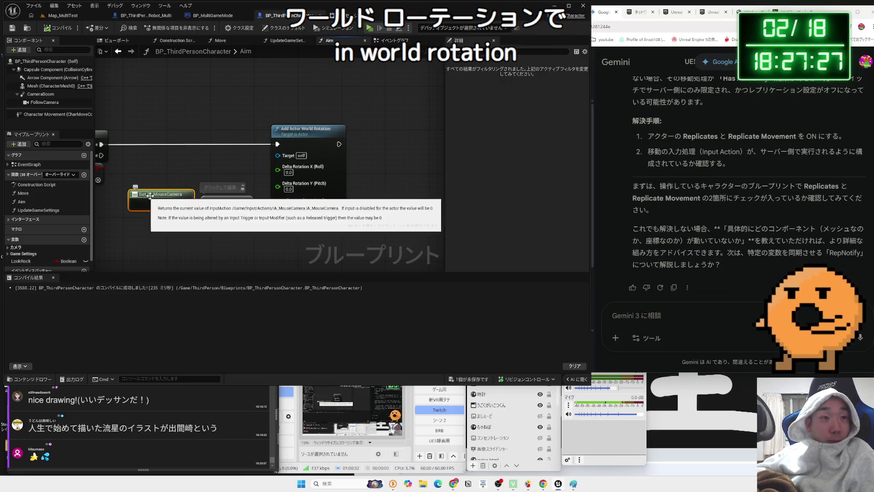
pyautogui.moveTo(171, 178)
pyautogui.mouseDown()
pyautogui.moveTo(302, 237)
pyautogui.moveTo(273, 218)
pyautogui.mouseUp()
pyautogui.click(154, 194)
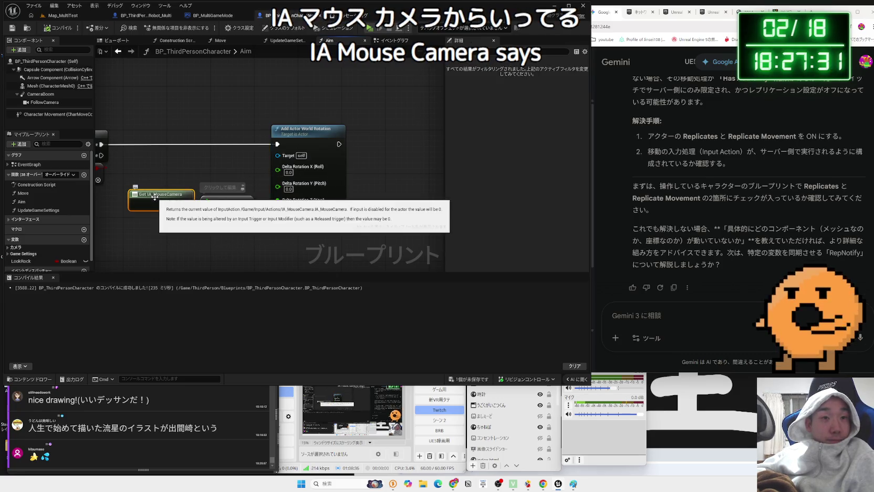
pyautogui.click(189, 234)
pyautogui.moveTo(167, 162)
pyautogui.mouseDown()
pyautogui.moveTo(272, 160)
pyautogui.moveTo(231, 193)
pyautogui.mouseUp()
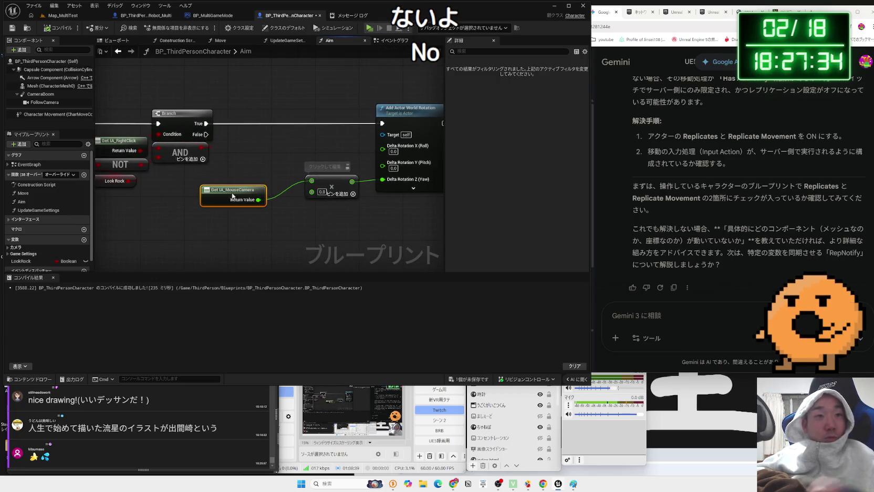
pyautogui.click(280, 195)
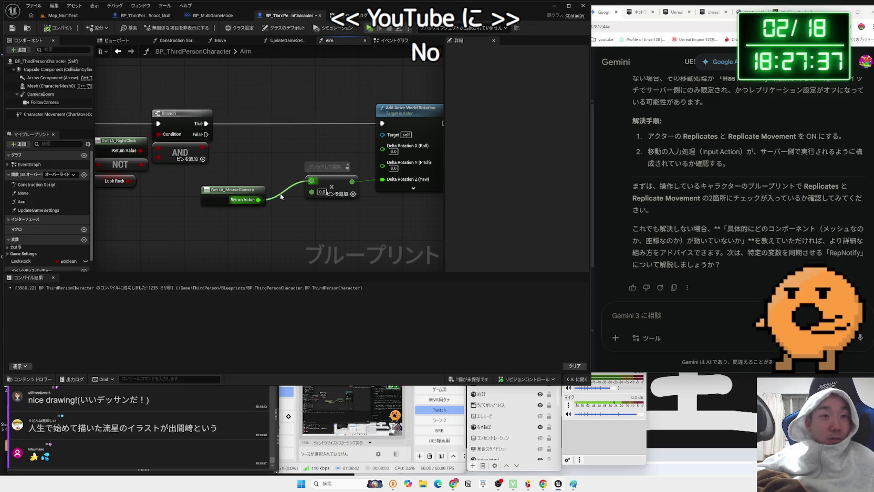
pyautogui.moveTo(258, 200)
pyautogui.keyDown('ctrl'); pyautogui.mouseDown()
pyautogui.moveTo(267, 120)
pyautogui.moveTo(382, 123)
pyautogui.mouseUp(); pyautogui.keyUp('ctrl')
pyautogui.click(295, 199)
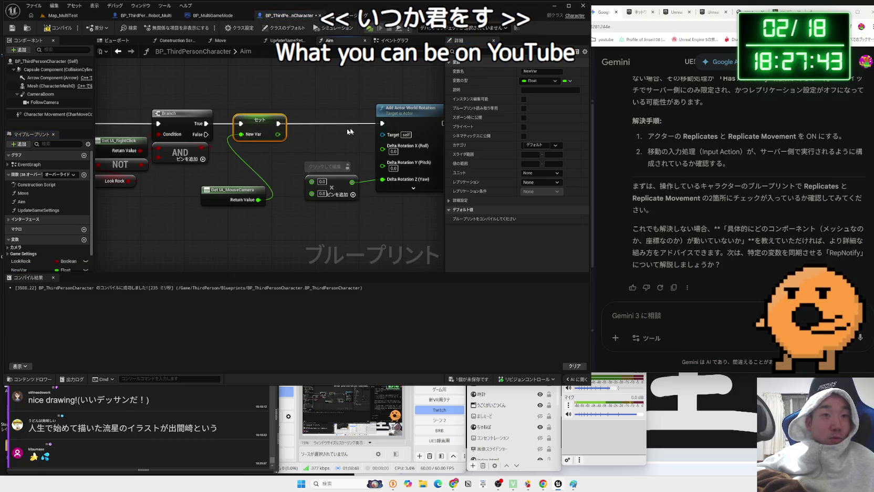
# Step: Rename the new variable NewVar to CameraDirection
pyautogui.click(62, 269)
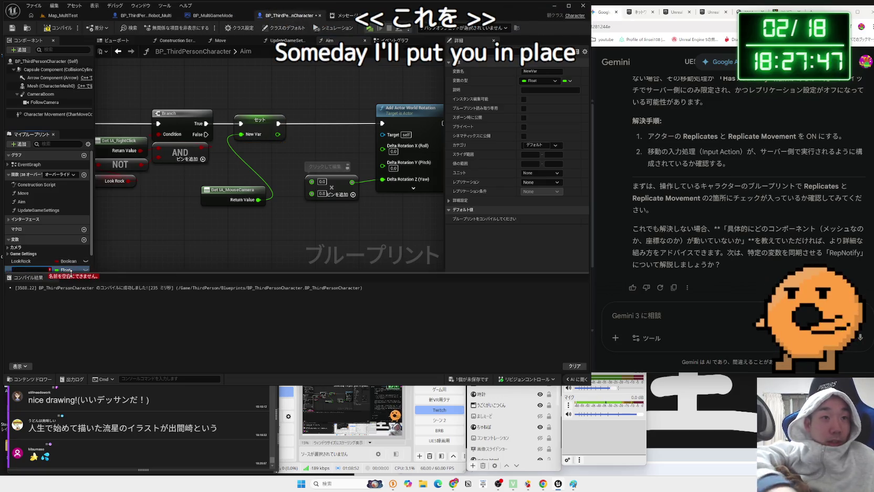
pyautogui.write('camera')
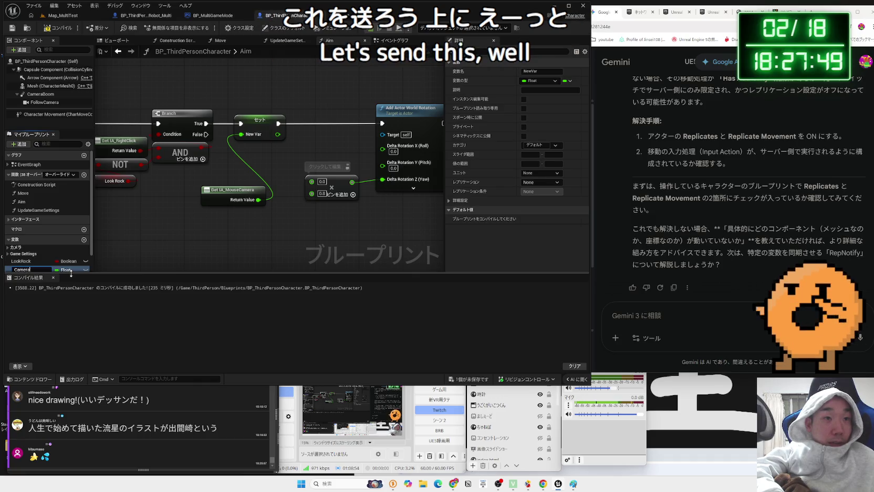
pyautogui.press('Return')
pyautogui.press('Return')
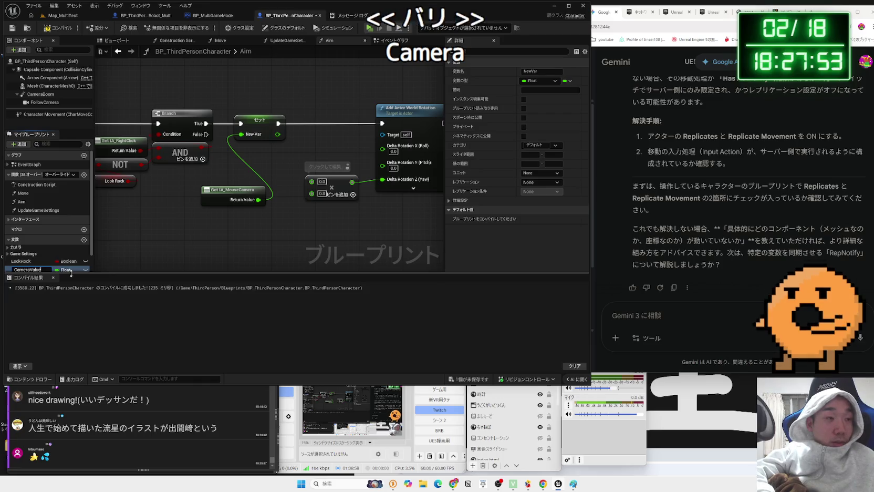
pyautogui.press('BackSpace')
pyautogui.press('BackSpace')
pyautogui.press('Return')
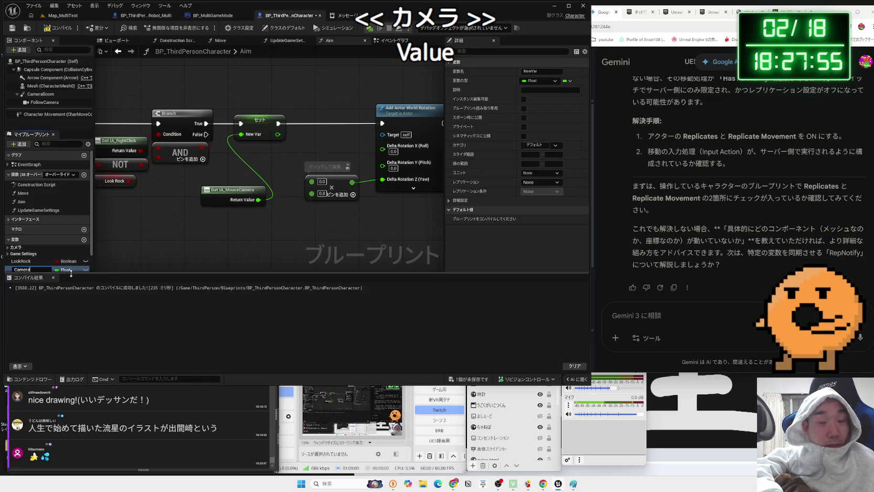
pyautogui.write('Direction')
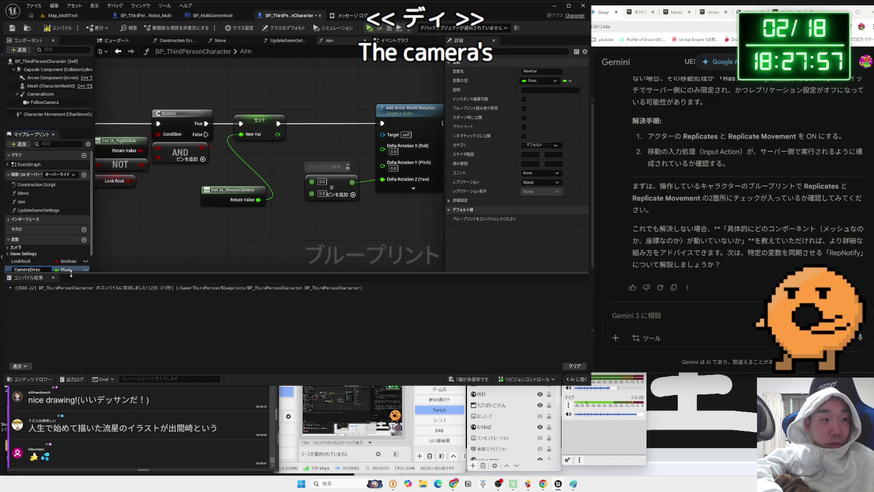
pyautogui.press('Return')
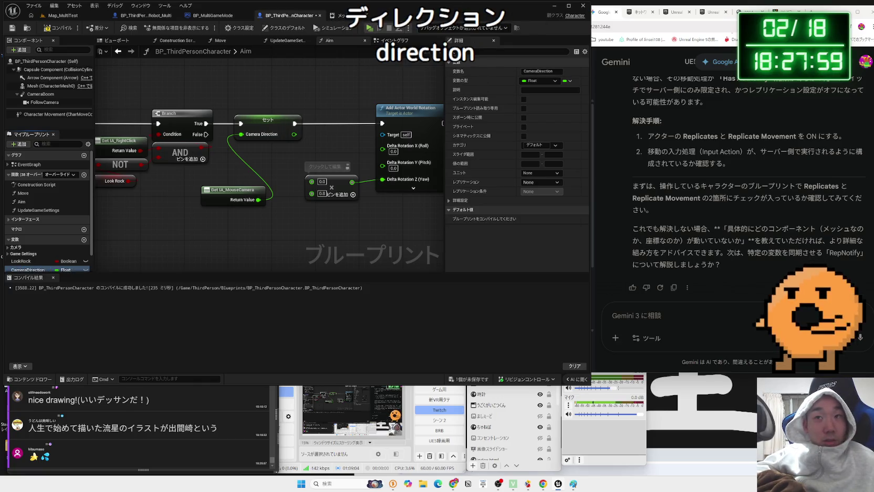
# Step: Look up 'direction' in the browser, then move Get IA_MouseCamera up beside the Set node
pyautogui.hotkey('alt', 'Tab')
pyautogui.press('Zenkaku_Hankaku')
pyautogui.write('di')
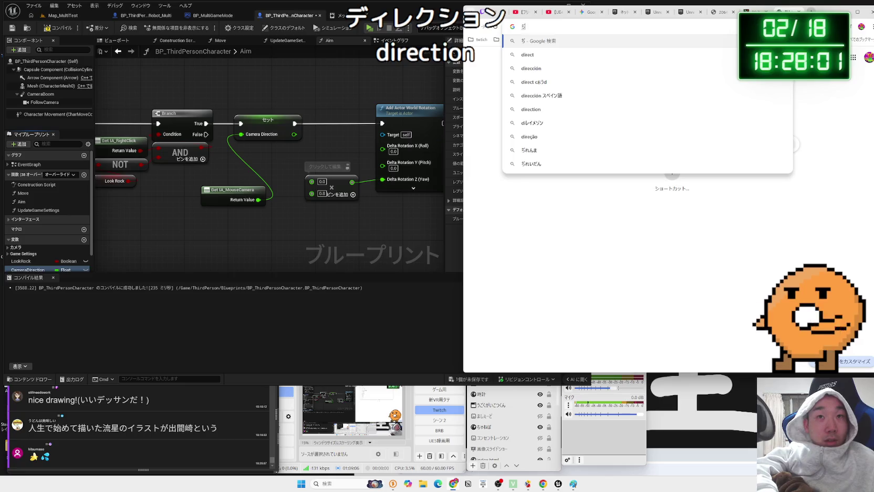
pyautogui.write('rection')
pyautogui.press('Return')
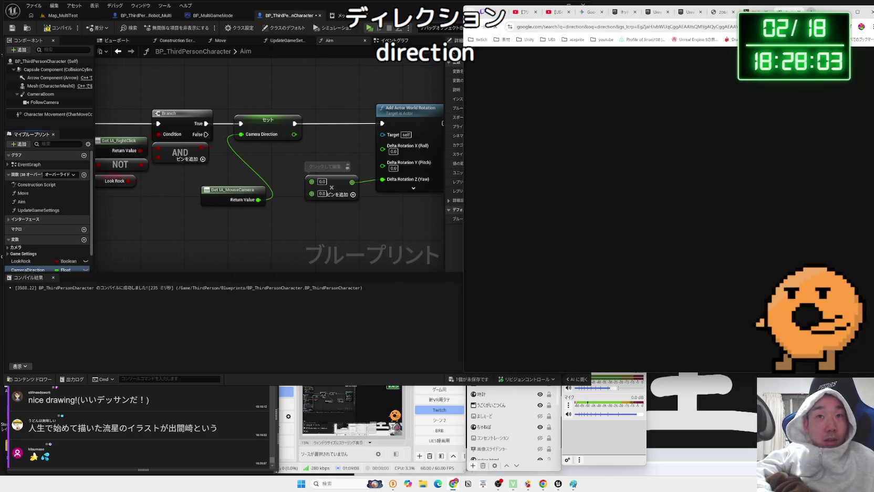
pyautogui.hotkey('ctrl', 'w')
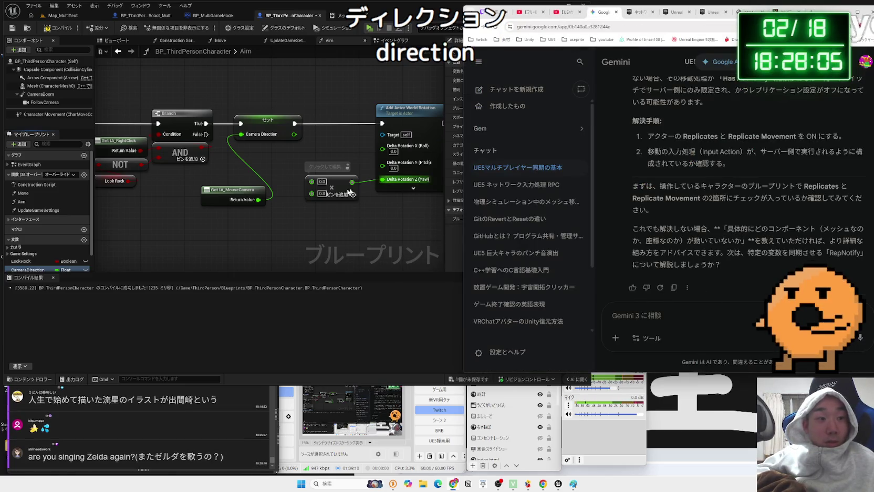
pyautogui.moveTo(236, 193); pyautogui.dragTo(256, 161)
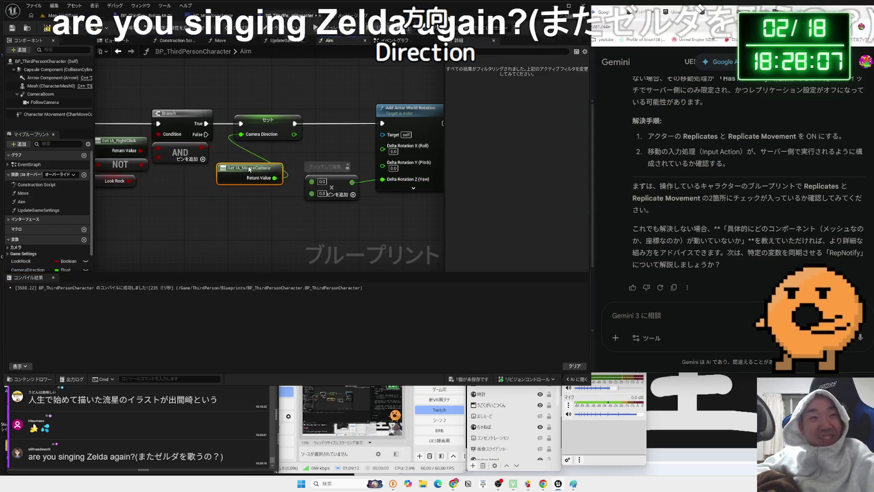
# Step: Nudge the Get IA_MouseCamera node into place and add a Camera Direction getter to the graph
pyautogui.click(266, 197)
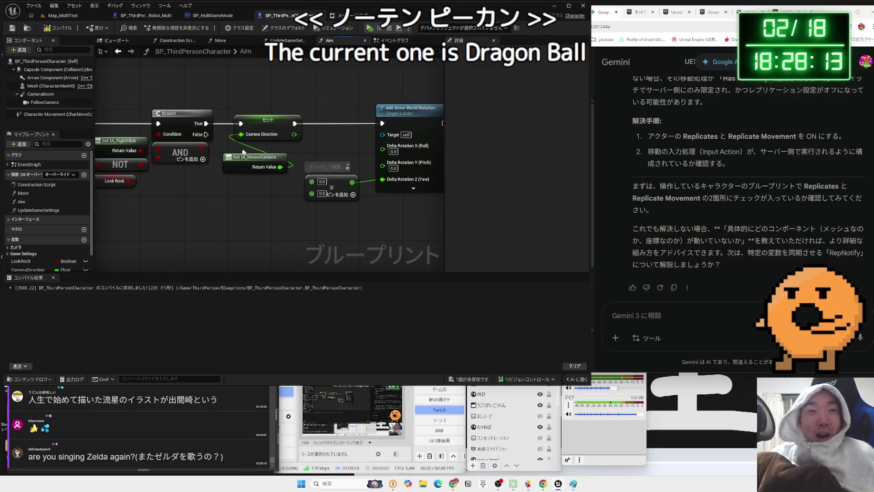
pyautogui.click(241, 159)
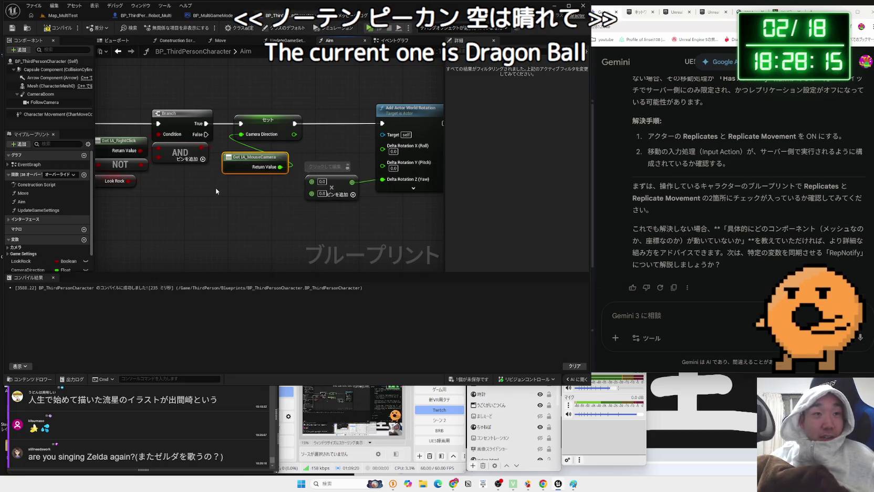
pyautogui.click(244, 186)
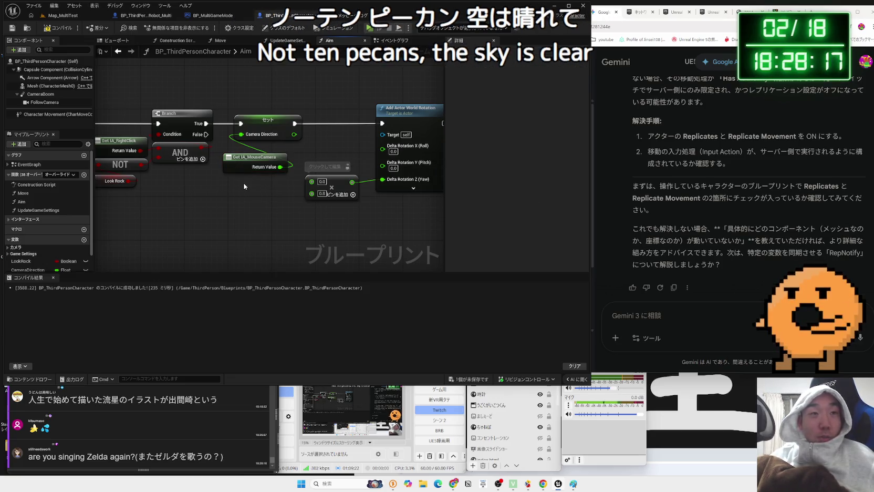
pyautogui.click(255, 159)
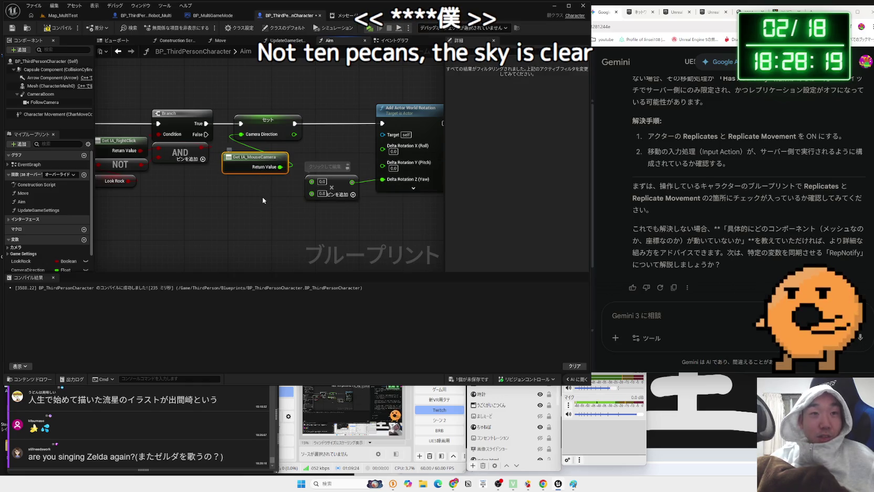
pyautogui.moveTo(265, 168); pyautogui.dragTo(265, 163)
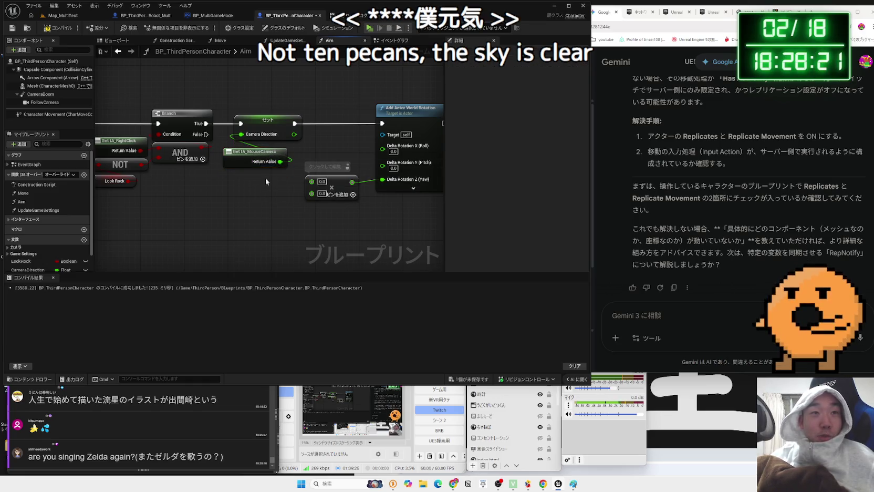
pyautogui.click(264, 179)
pyautogui.moveTo(40, 270); pyautogui.dragTo(311, 181)
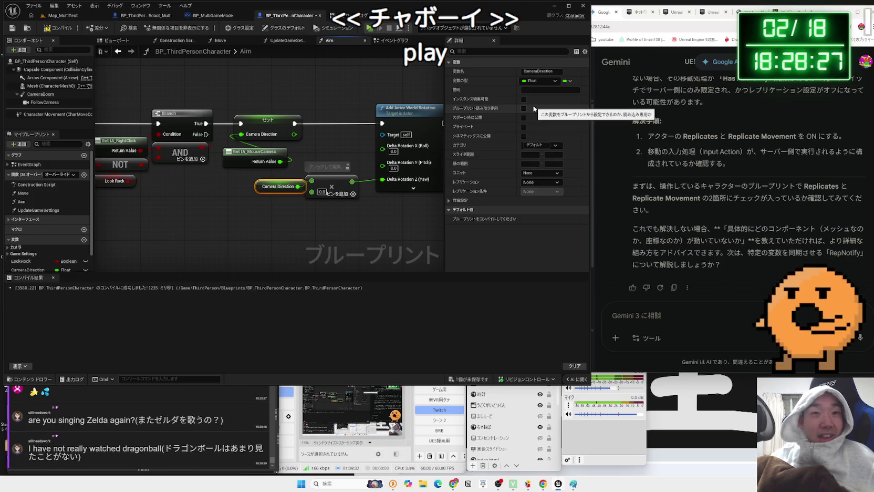
# Step: Set CameraDirection's Replication to Replicated, keep condition None, and save all changes
pyautogui.click(541, 182)
pyautogui.click(541, 198)
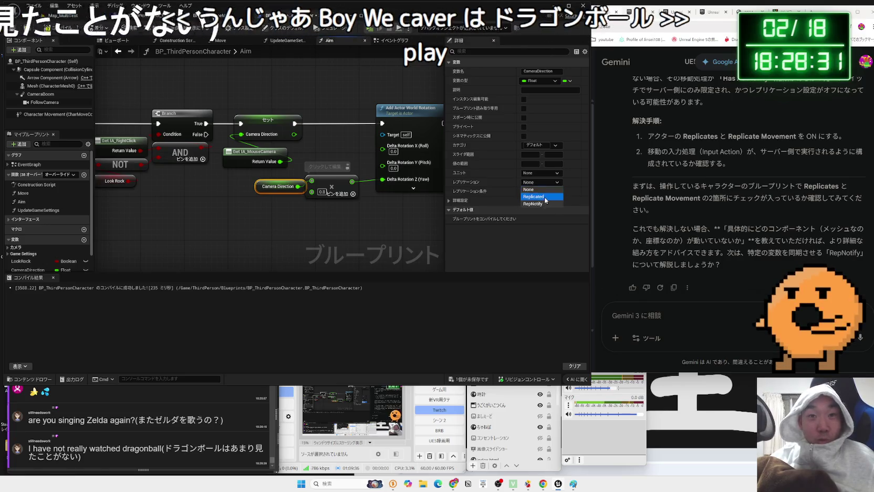
pyautogui.click(548, 192)
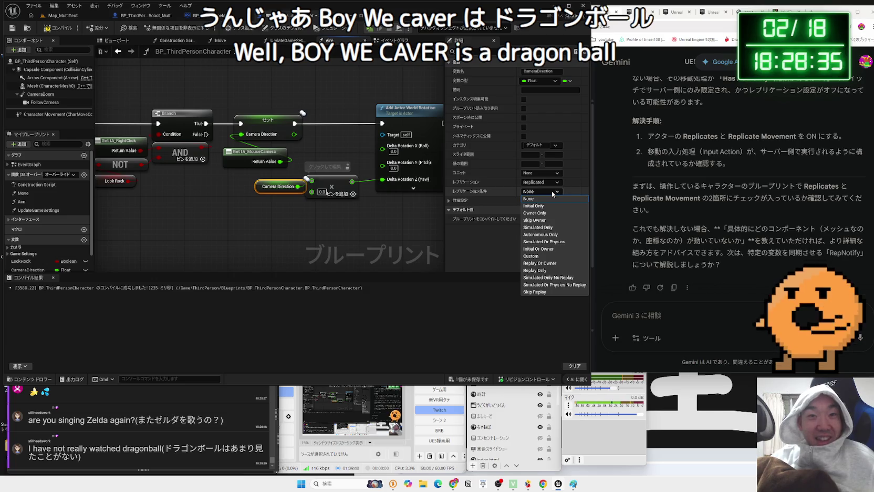
pyautogui.click(552, 193)
pyautogui.click(476, 376)
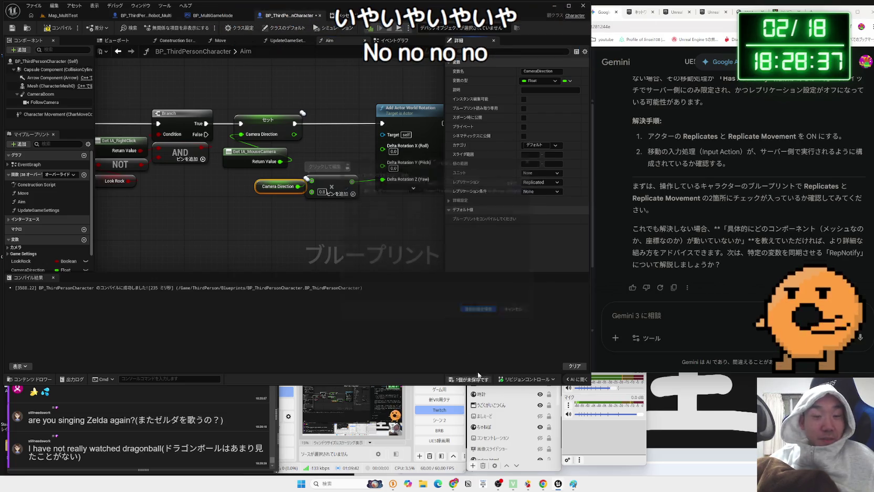
pyautogui.click(478, 316)
# Step: Capture a screenshot of the Replication Condition list and switch to the Gemini tab
pyautogui.click(543, 192)
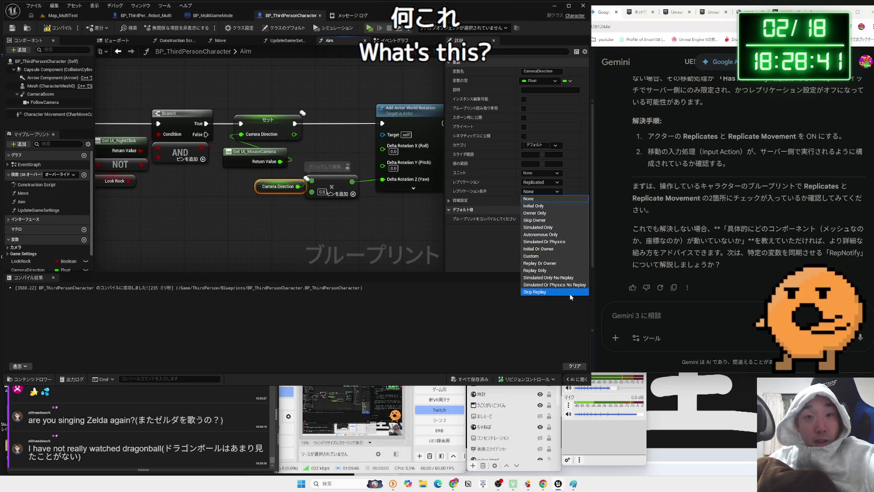
pyautogui.press('super+shift+s')
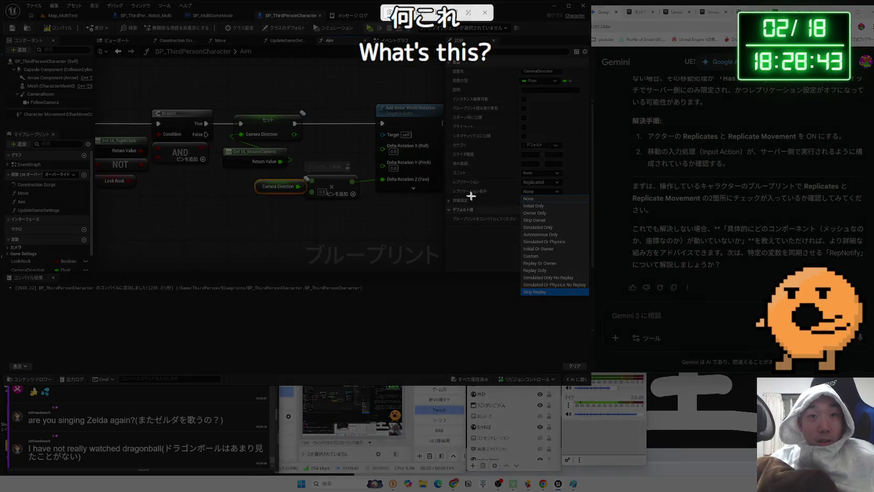
pyautogui.moveTo(448, 191); pyautogui.dragTo(590, 305)
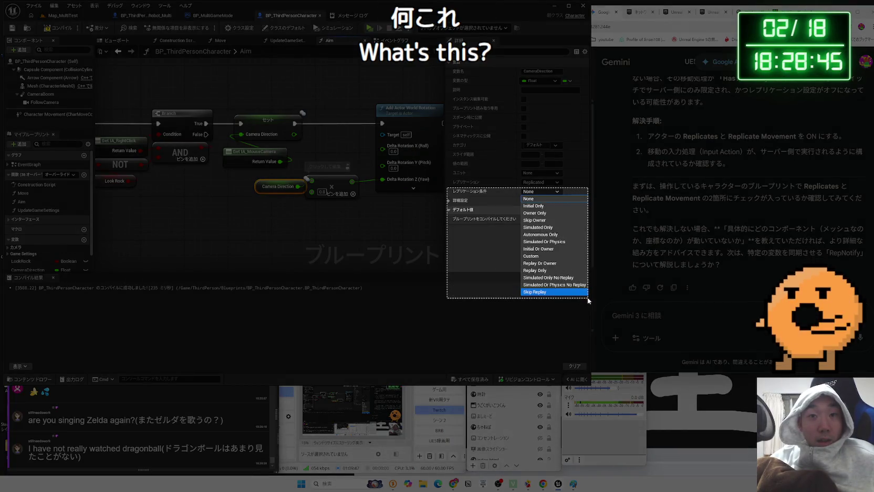
pyautogui.click(756, 12)
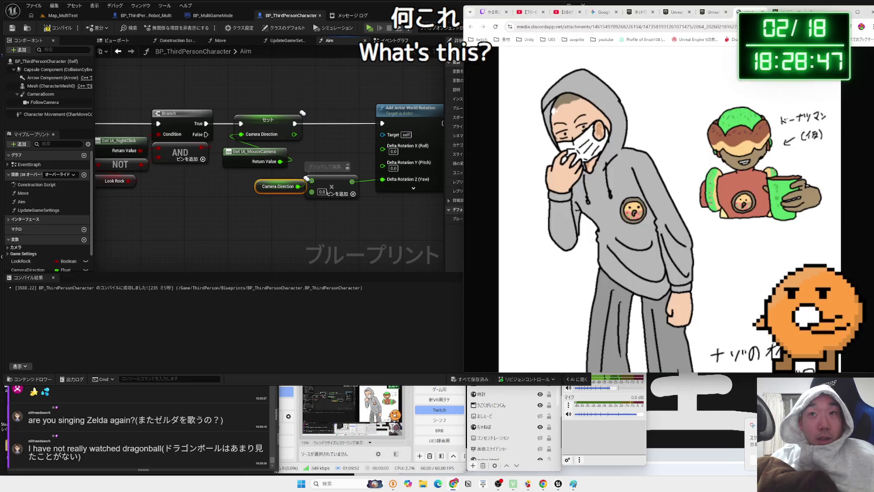
pyautogui.click(605, 12)
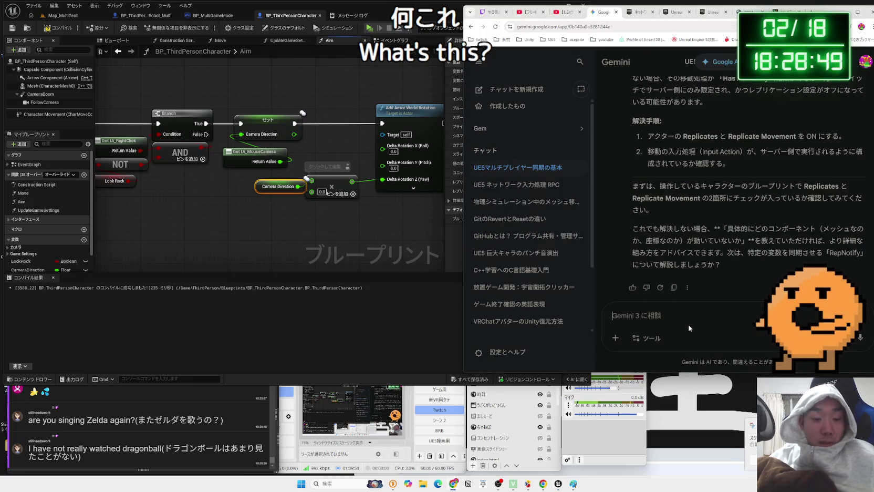
# Step: Paste the conditions screenshot into Gemini and ask why variable replication has so many conditions
pyautogui.hotkey('ctrl', 'v')
pyautogui.write('へんすう')
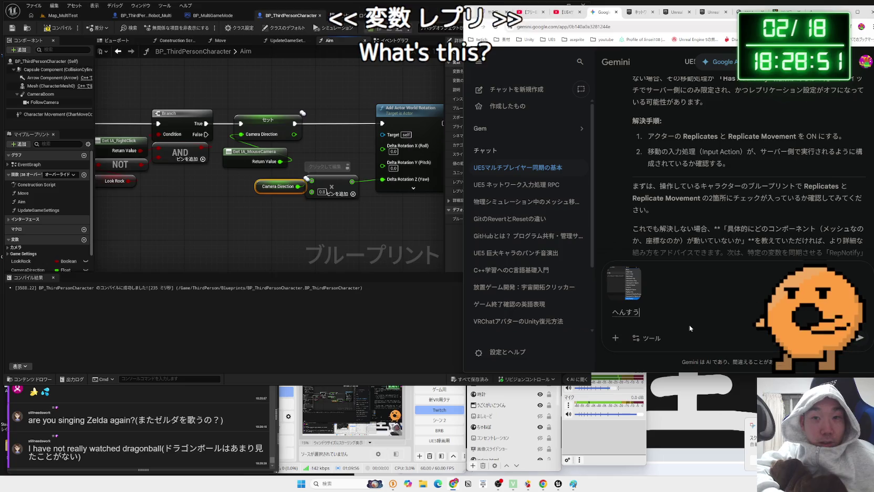
pyautogui.write('れぷりけーと')
pyautogui.press('space')
pyautogui.press('Return')
pyautogui.write('したけど')
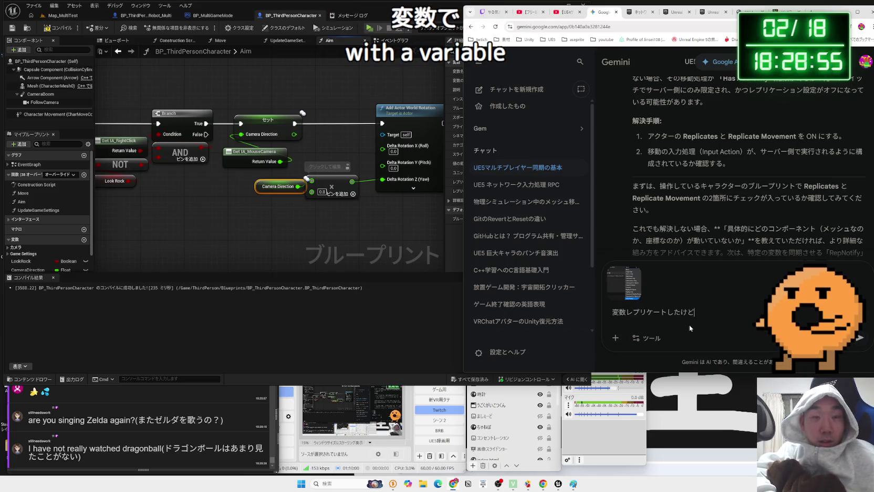
pyautogui.press('BackSpace')
pyautogui.press('BackSpace')
pyautogui.press('BackSpace')
pyautogui.write('しようと思ってるけど')
pyautogui.press('Return')
pyautogui.write('条件めち')
pyautogui.write('っ')
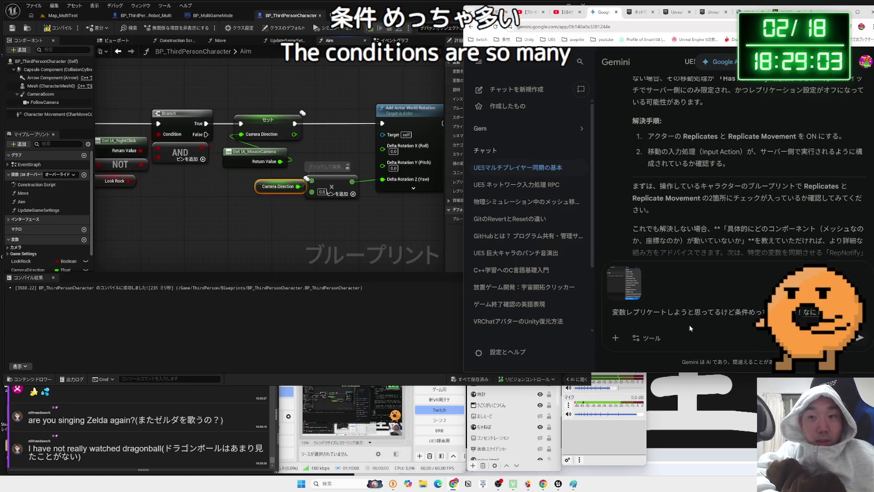
pyautogui.press('Return')
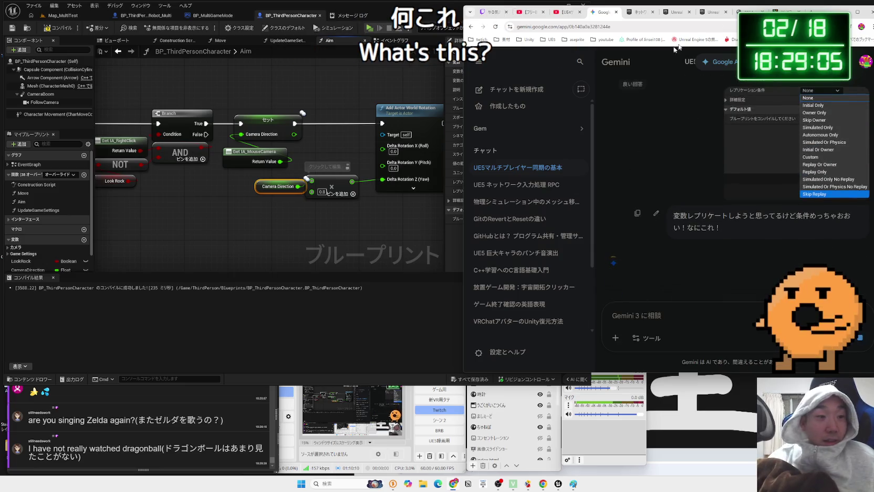
pyautogui.moveTo(811, 11); pyautogui.dragTo(699, 19)
pyautogui.click(699, 21)
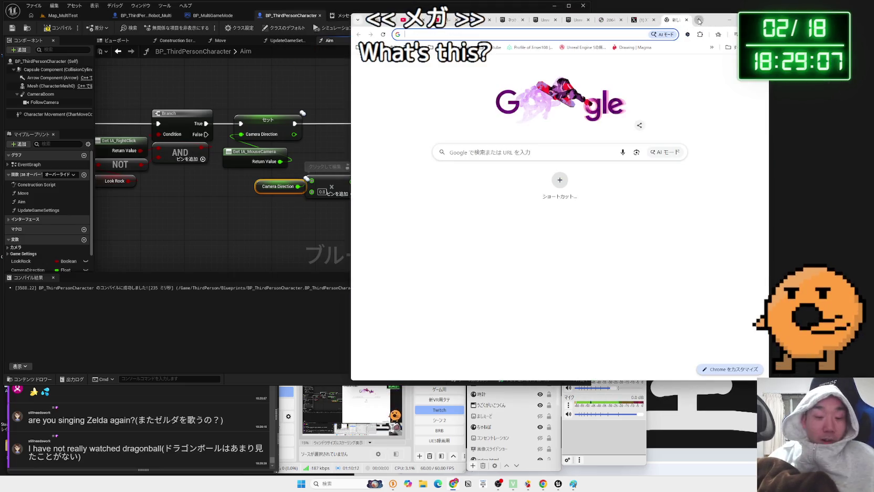
# Step: Search 'wegat power', play the Dragon Ball Z opening on YouTube, then show the replication docs
pyautogui.write('wegat ')
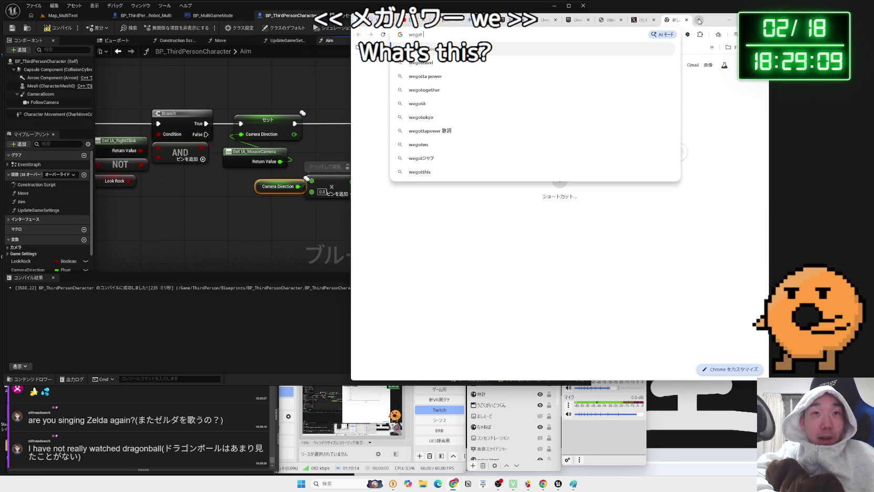
pyautogui.write('power')
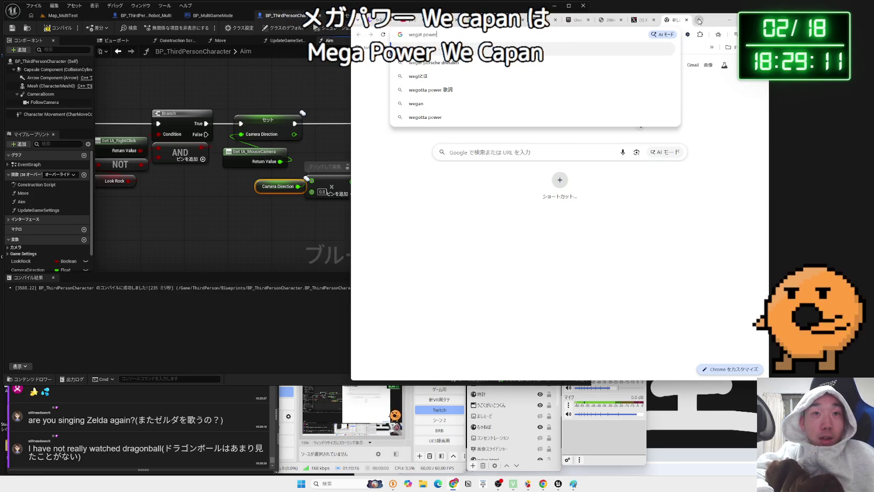
pyautogui.press('Return')
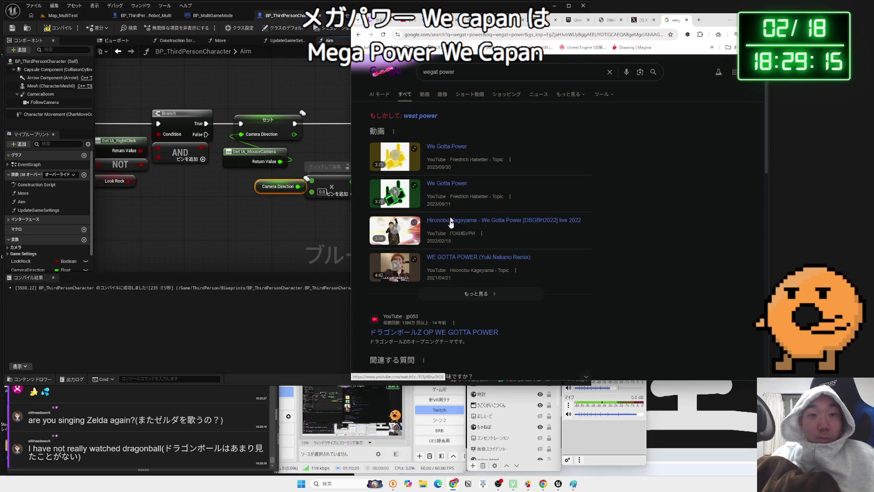
pyautogui.click(463, 333)
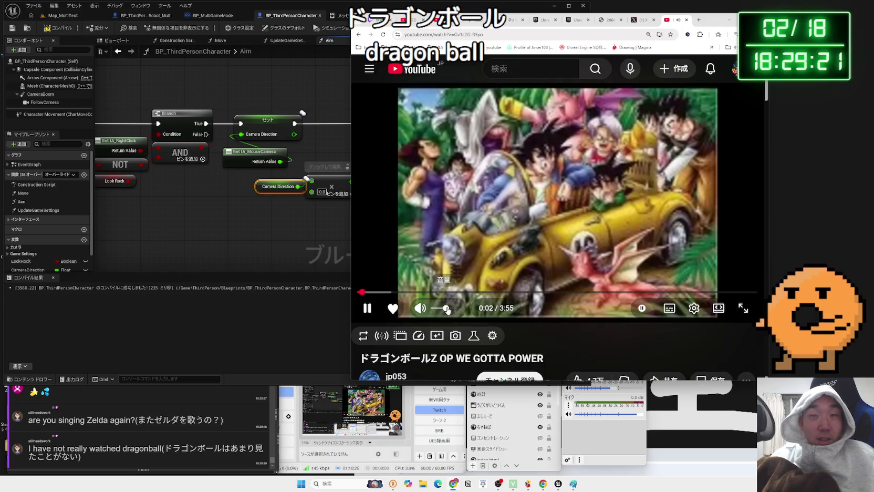
pyautogui.click(640, 23)
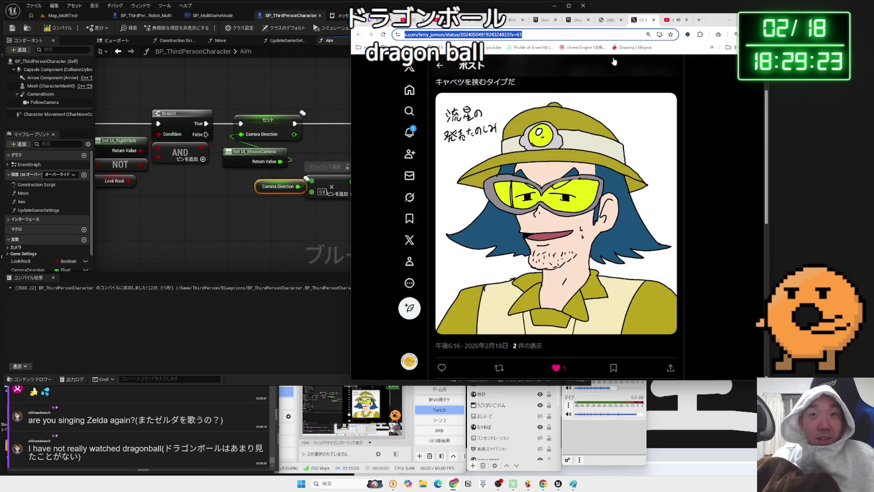
pyautogui.click(668, 19)
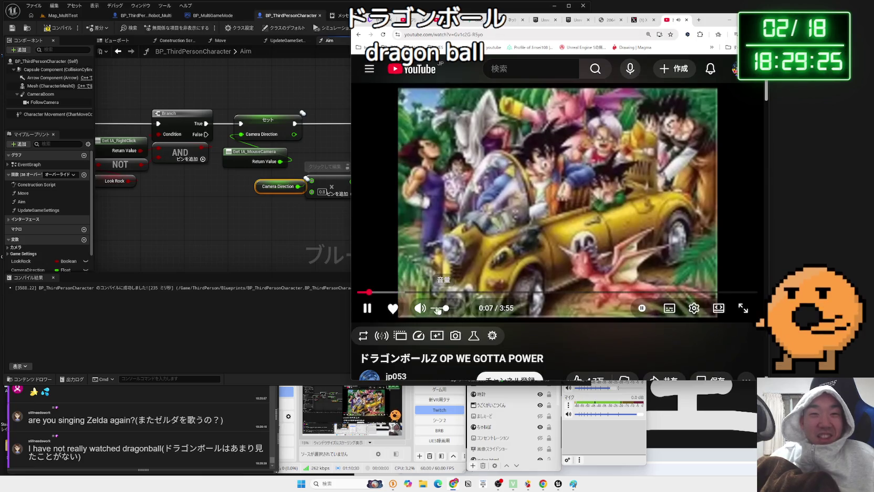
pyautogui.click(604, 21)
pyautogui.click(576, 20)
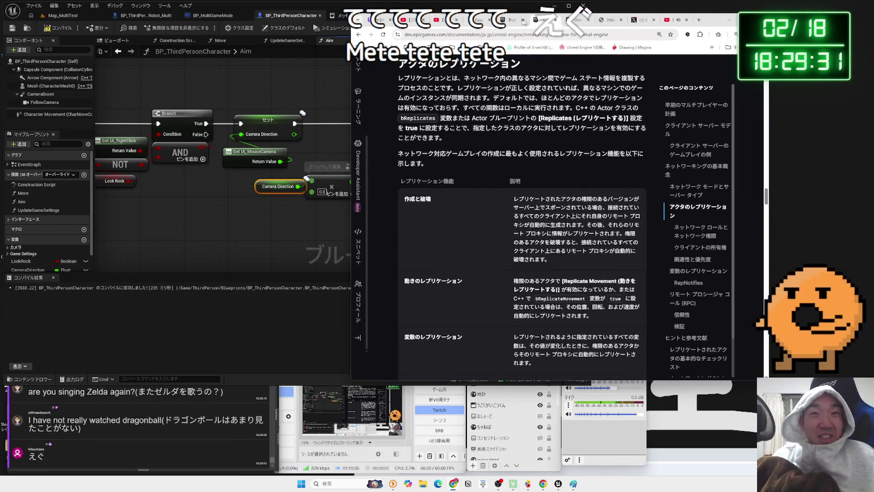
# Step: Read Gemini's table of replication conditions: None, Owner Only, Skip Owner, Initial Only
pyautogui.click(509, 19)
pyautogui.click(480, 20)
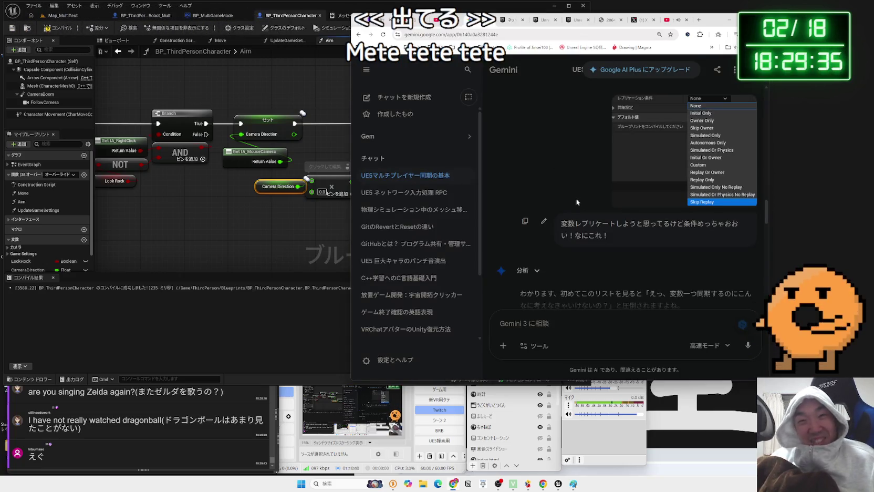
pyautogui.scroll(-2, 586, 213)
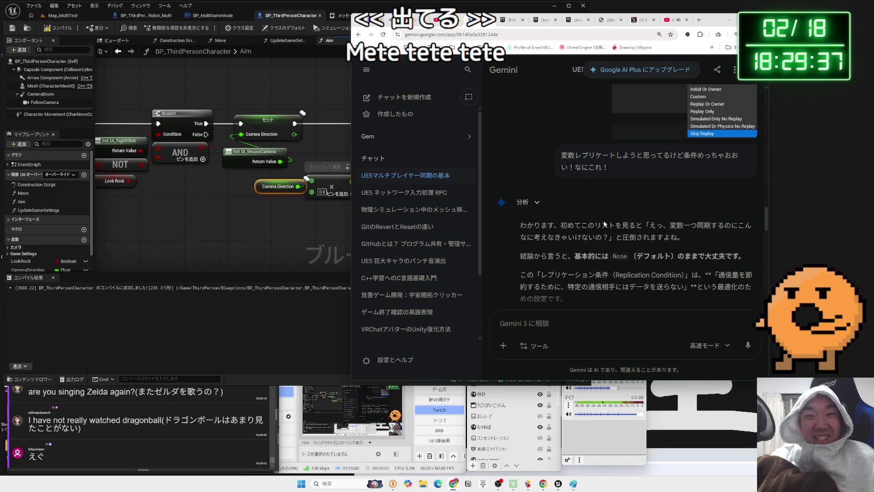
pyautogui.scroll(-5, 604, 224)
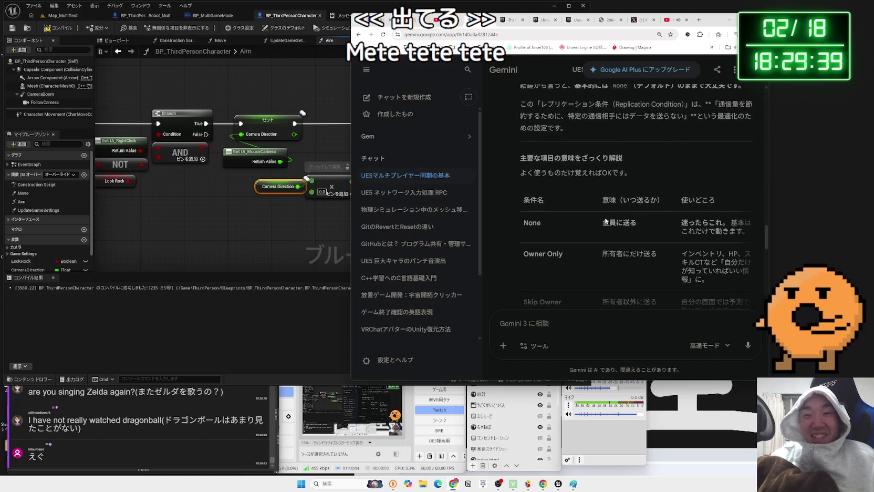
pyautogui.scroll(-1, 606, 221)
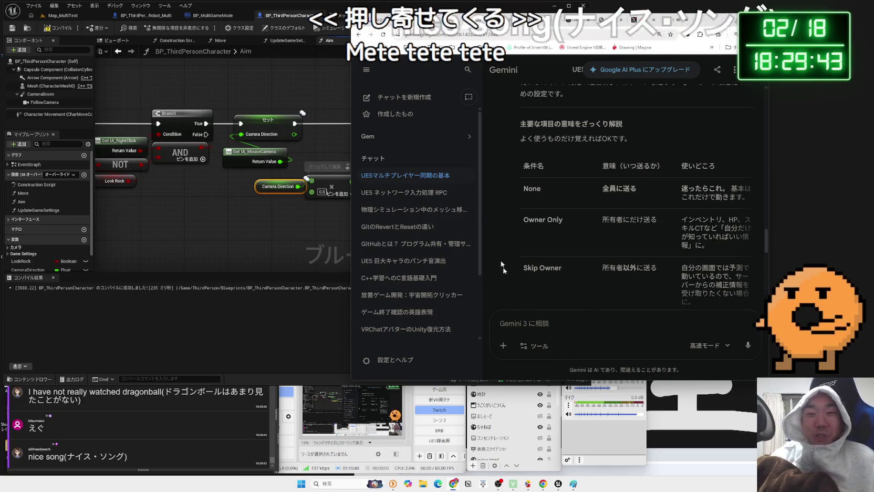
# Step: Collapse Gemini's chat sidebar, then return to Unreal and select the Camera Direction getter node
pyautogui.hotkey('alt', 'Tab')
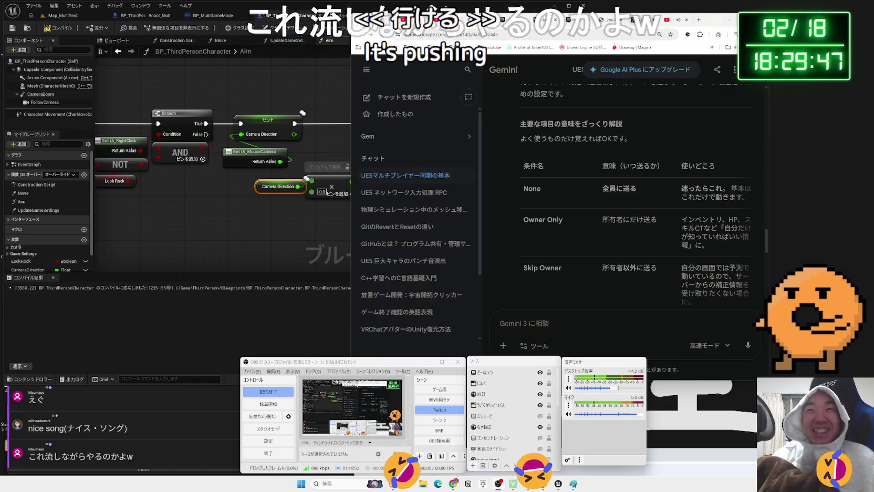
pyautogui.click(674, 19)
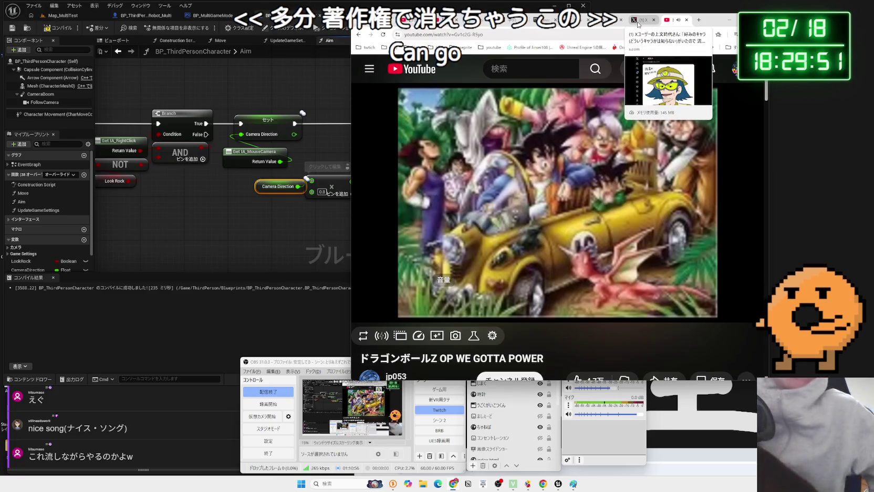
pyautogui.click(635, 20)
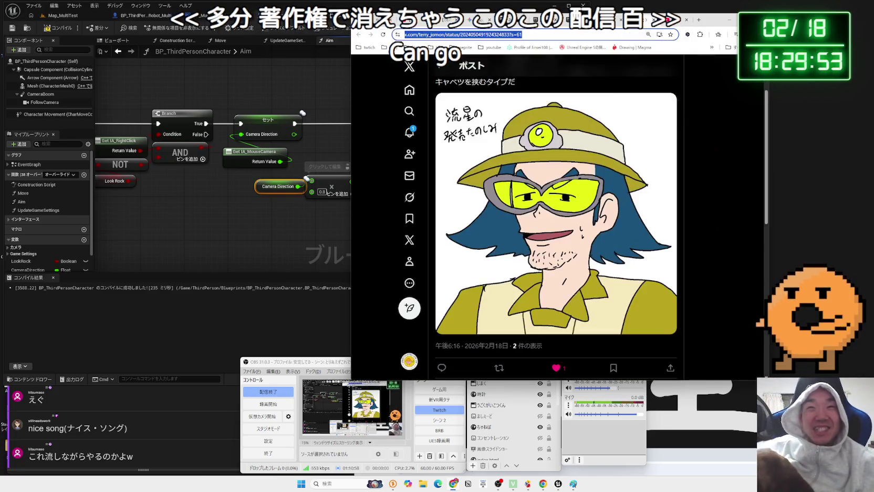
pyautogui.click(609, 19)
pyautogui.hotkey('ctrl', 'shift', 'Tab')
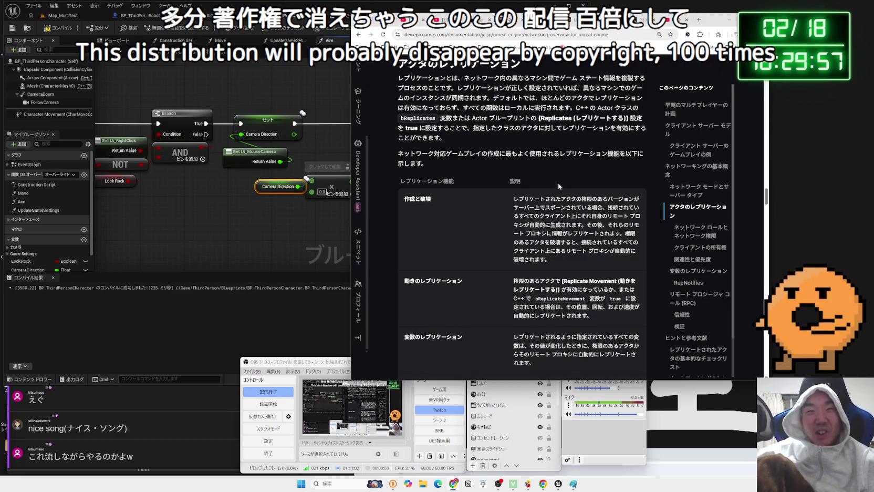
pyautogui.moveTo(644, 25); pyautogui.dragTo(710, 27)
pyautogui.click(574, 24)
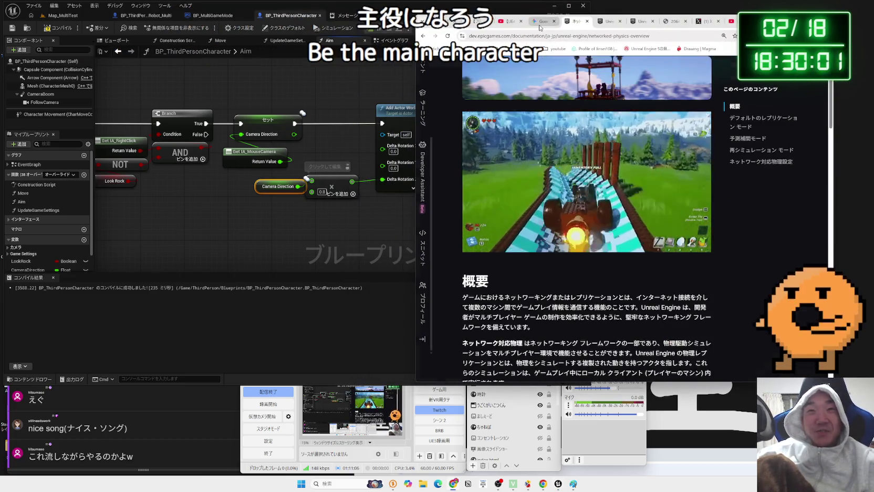
pyautogui.click(540, 25)
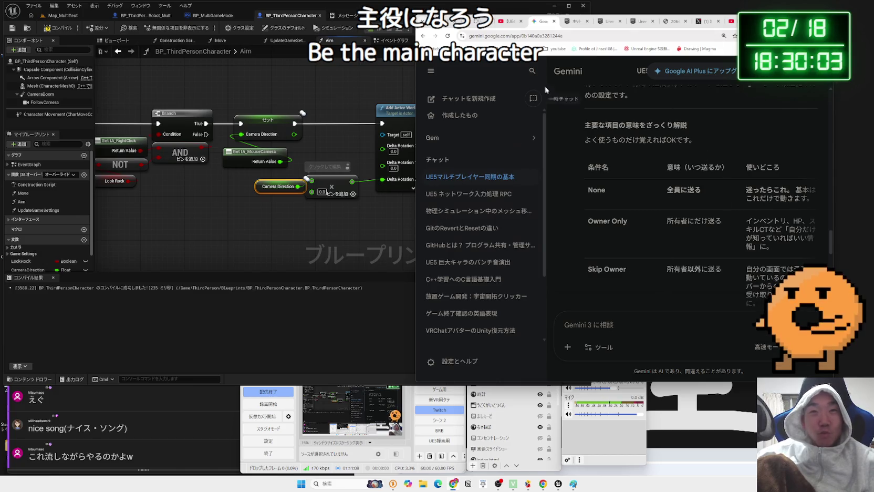
pyautogui.click(431, 70)
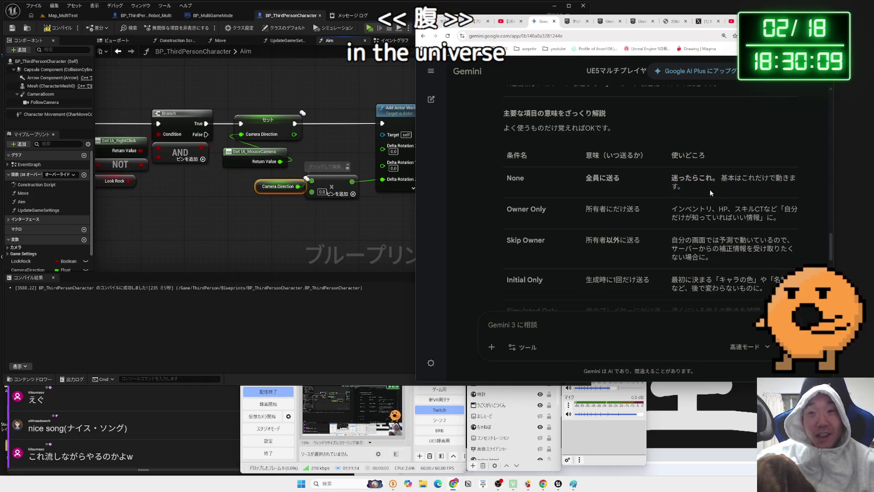
pyautogui.click(355, 249)
pyautogui.click(259, 188)
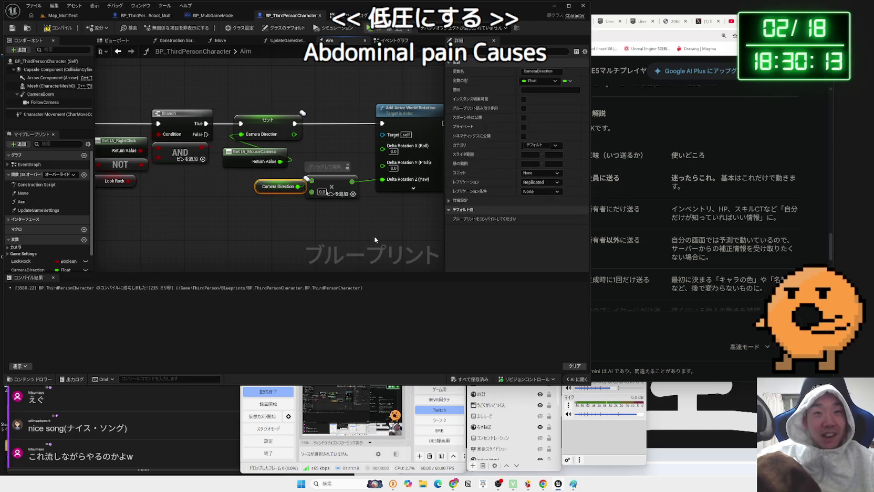
# Step: Launch a multiplayer Play-In-Editor session from Map_MultiTest with client and server windows
pyautogui.click(207, 106)
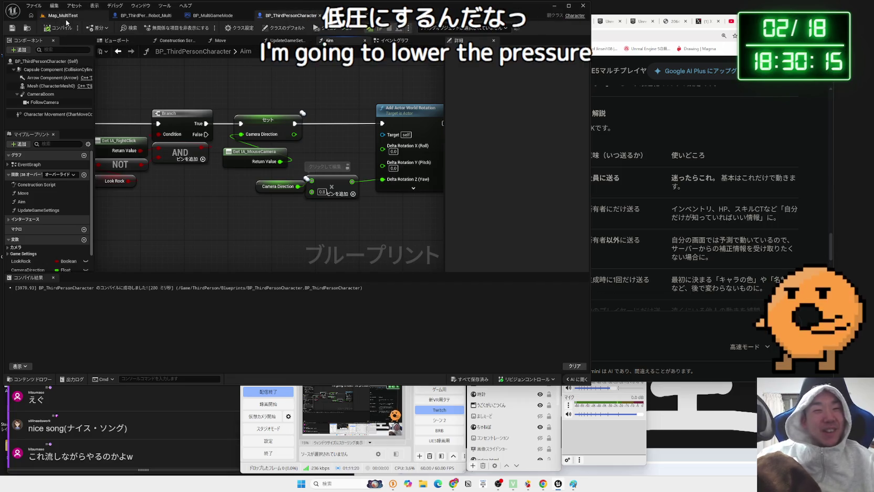
pyautogui.click(64, 15)
pyautogui.click(164, 27)
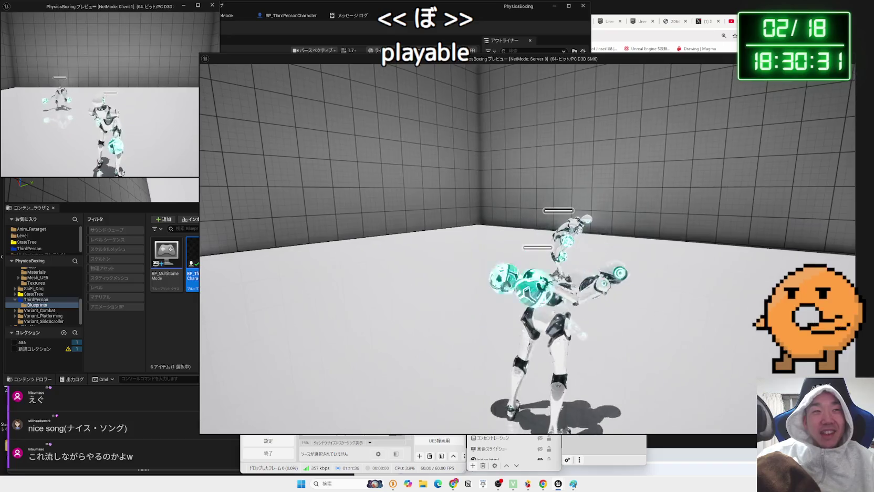
# Step: Stop the multiplayer play-in-editor session and bring the YouTube video page forward
pyautogui.hotkey('alt', 'Tab')
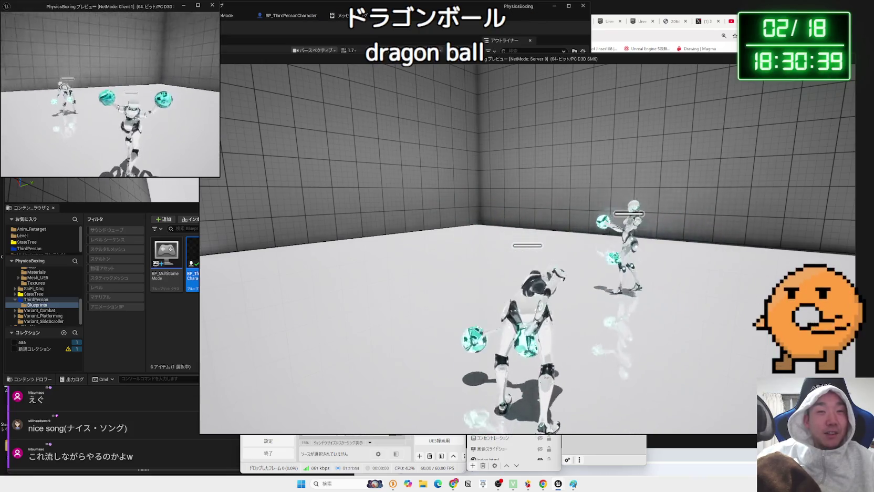
pyautogui.press('Escape')
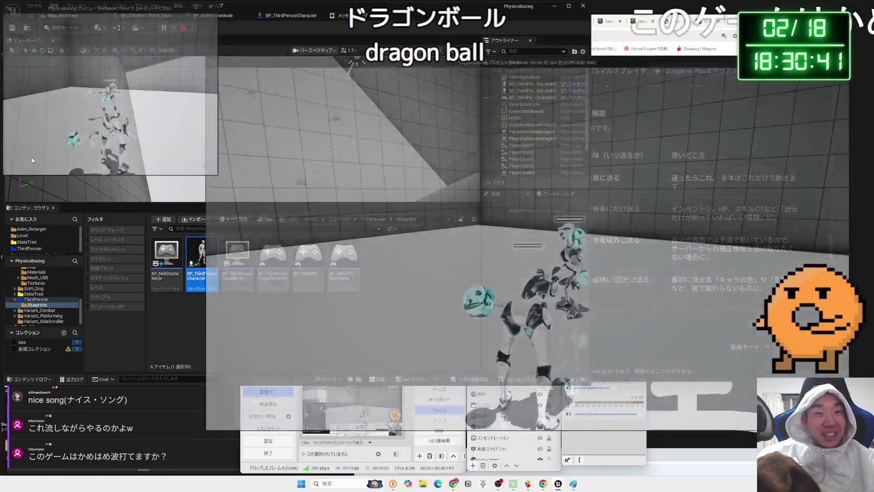
pyautogui.hotkey('alt', 'Tab')
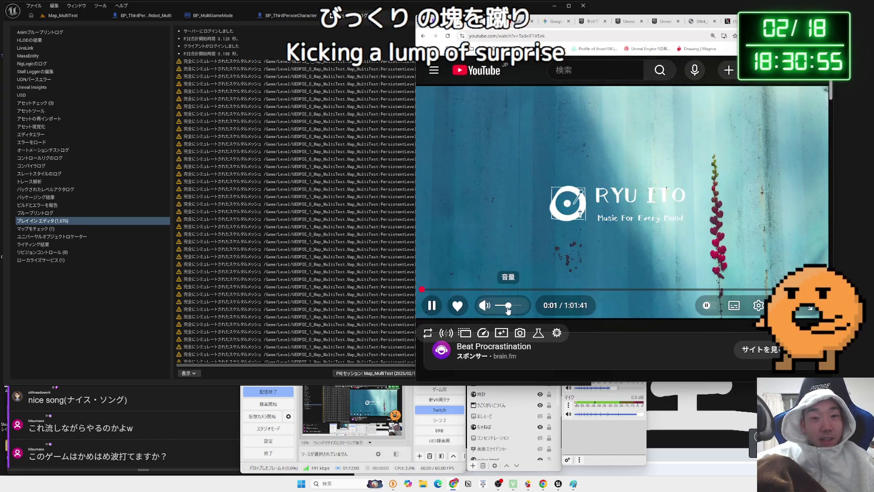
# Step: Turn down the music volume, then inspect CameraDirection's replication and replication condition options in the Aim graph
pyautogui.moveTo(502, 310); pyautogui.dragTo(506, 311)
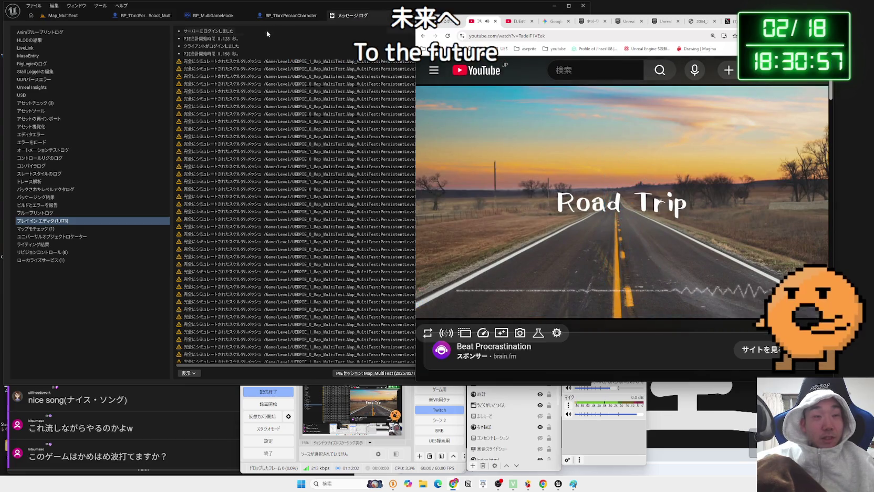
pyautogui.click(289, 15)
pyautogui.moveTo(303, 222); pyautogui.dragTo(253, 230)
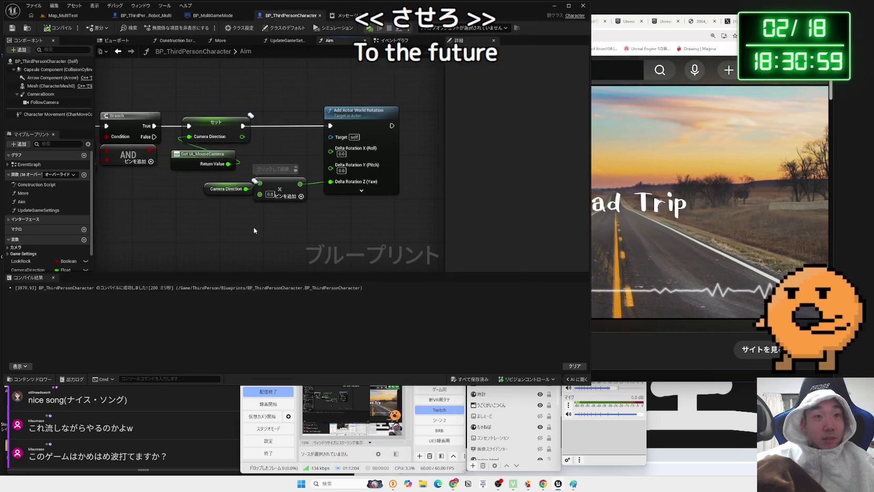
pyautogui.click(219, 190)
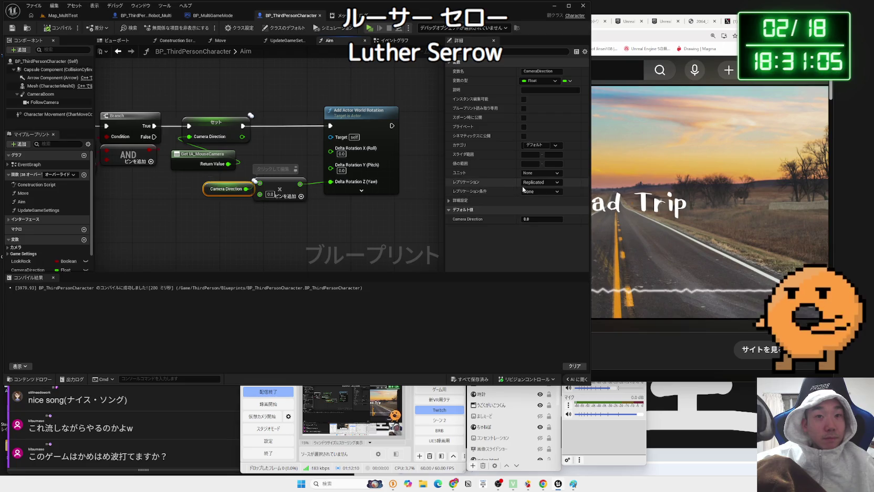
pyautogui.click(545, 183)
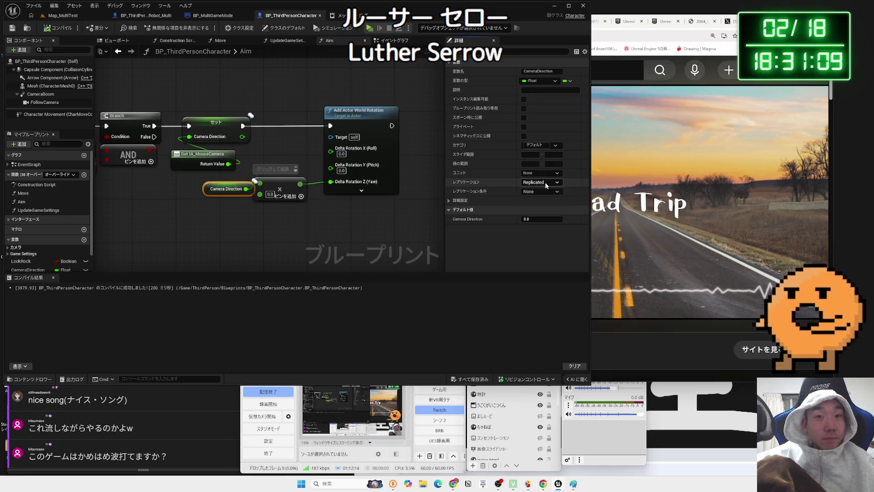
pyautogui.click(539, 191)
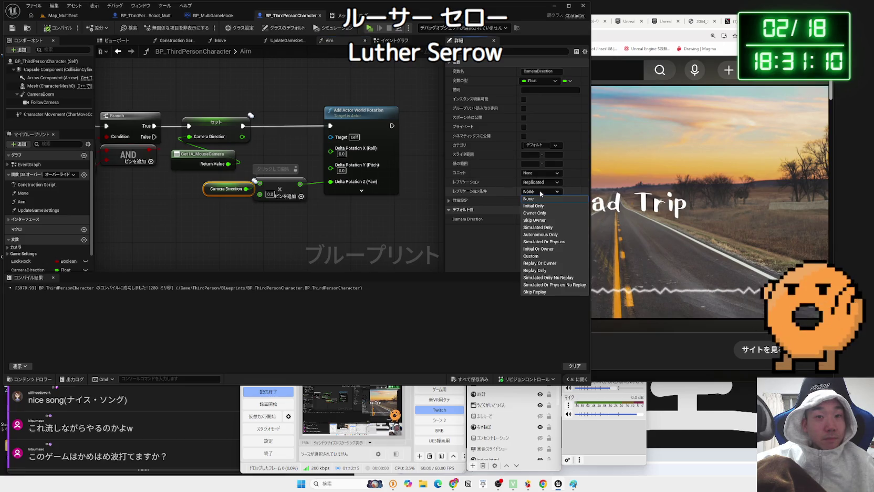
pyautogui.click(531, 250)
pyautogui.click(350, 238)
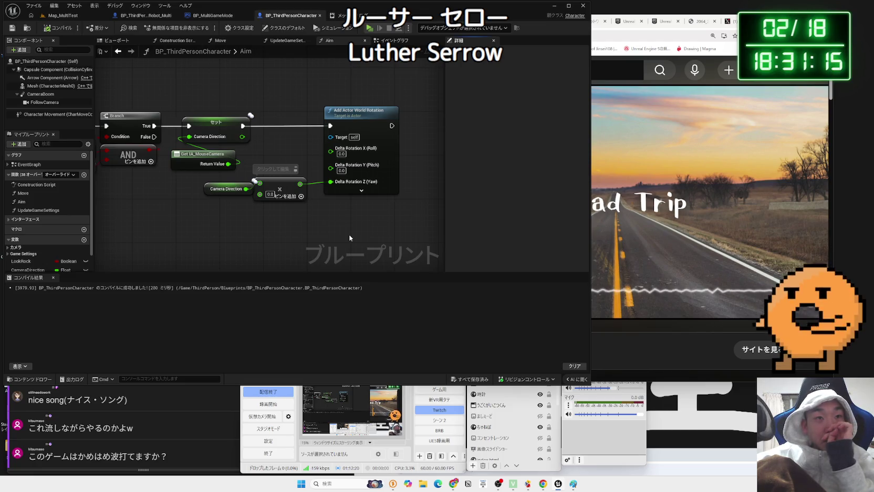
# Step: Delete the Camera Direction getter node, then delete the CameraDirection variable from My Blueprint
pyautogui.click(371, 114)
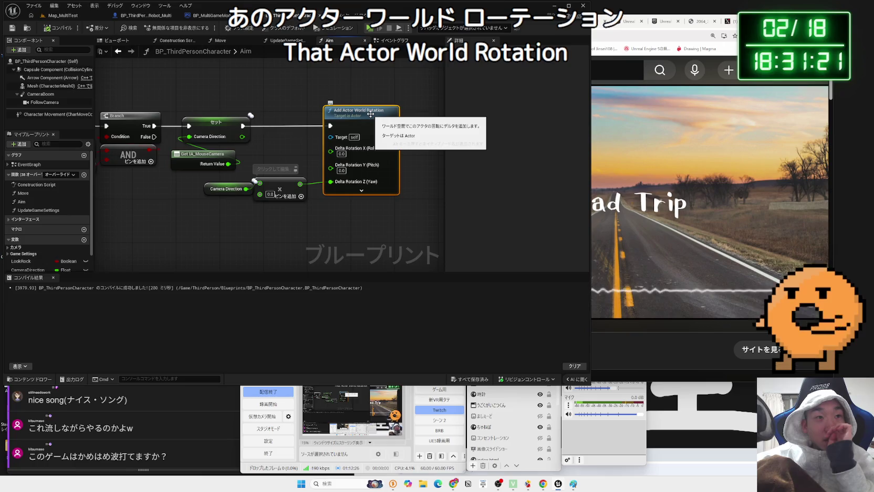
pyautogui.click(286, 142)
pyautogui.moveTo(259, 213)
pyautogui.mouseDown()
pyautogui.moveTo(226, 188)
pyautogui.moveTo(188, 181)
pyautogui.moveTo(218, 184)
pyautogui.mouseUp()
pyautogui.click(277, 208)
pyautogui.scroll(-1, 267, 237)
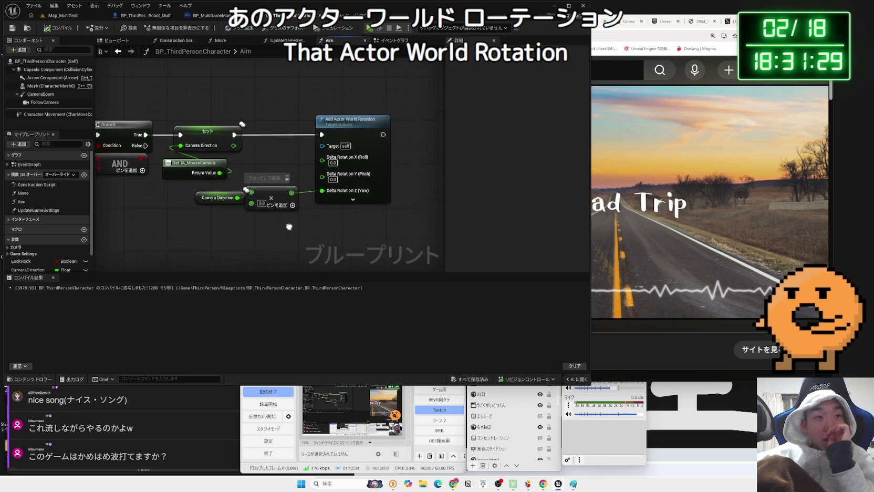
pyautogui.click(211, 197)
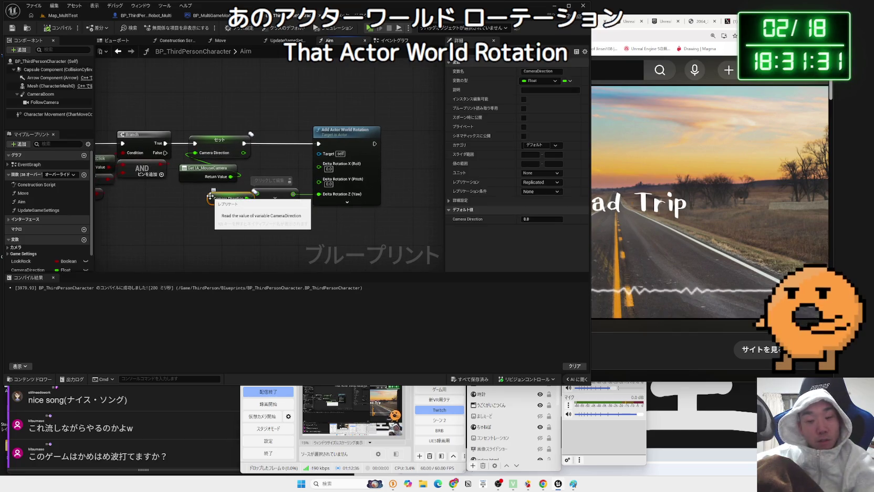
pyautogui.press('Delete')
pyautogui.click(63, 268)
pyautogui.press('Delete')
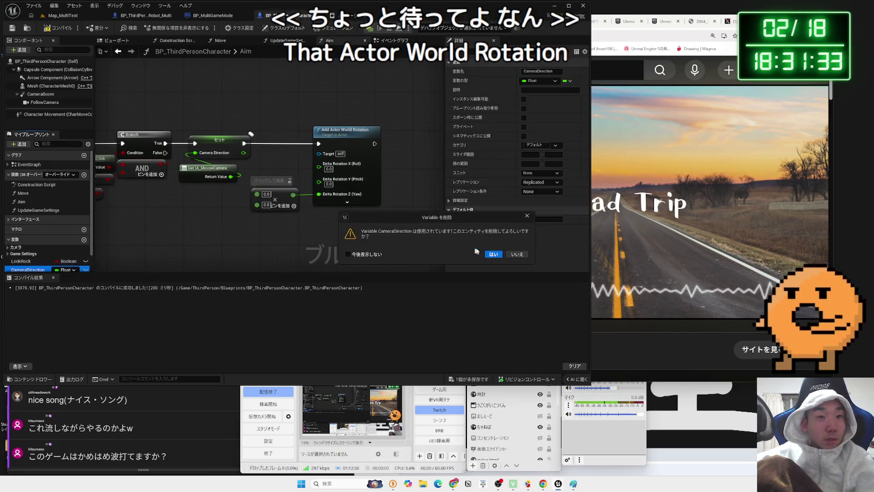
# Step: Confirm the deletion, wire IA_MouseCamera into the multiply and Branch True into Add Actor World Rotation, then compile
pyautogui.press('Return')
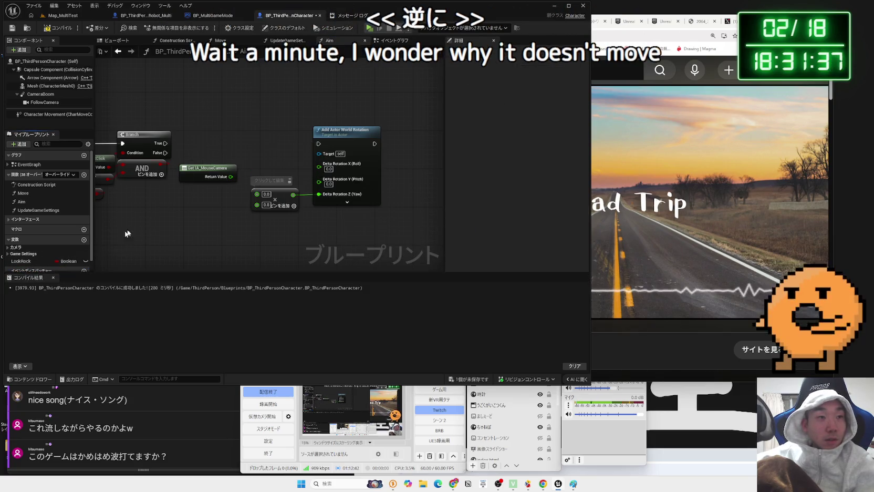
pyautogui.moveTo(230, 176); pyautogui.dragTo(257, 194)
pyautogui.moveTo(164, 143); pyautogui.dragTo(318, 143)
pyautogui.click(58, 27)
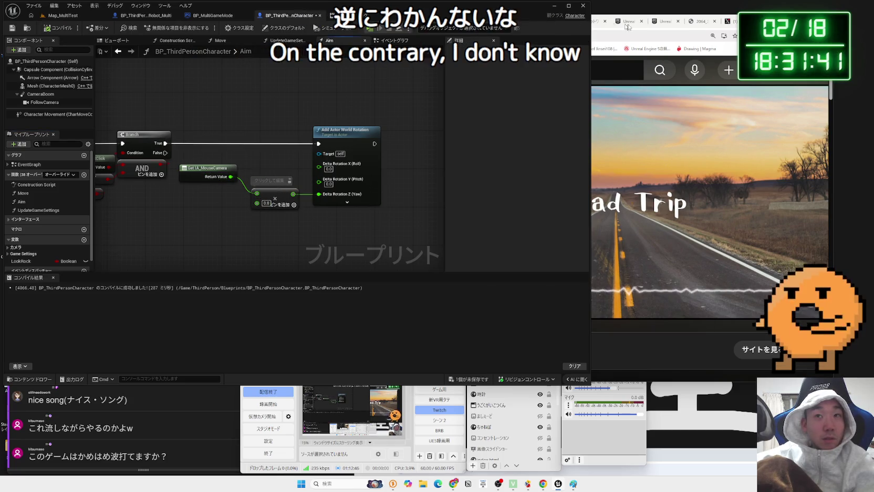
# Step: Return to the Gemini chat in the browser
pyautogui.click(628, 23)
pyautogui.click(593, 21)
pyautogui.click(557, 21)
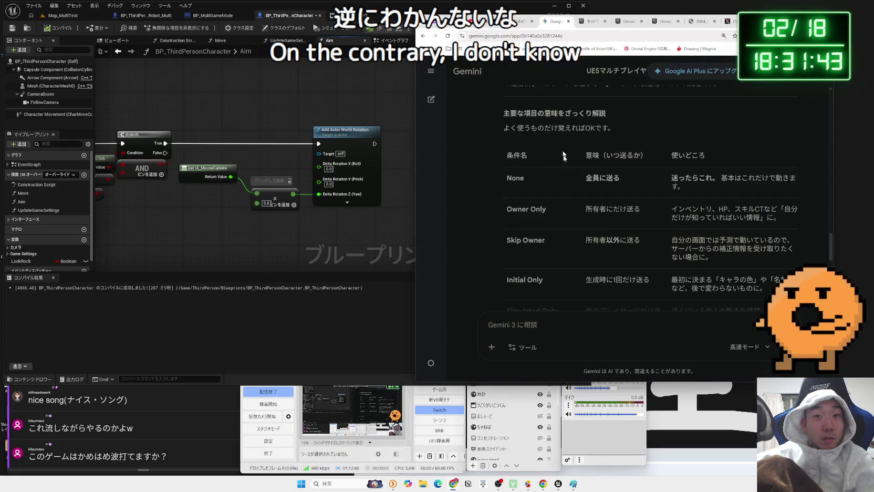
# Step: Begin a Japanese follow-up in Gemini's prompt box, typing and converting the opening phrase
pyautogui.scroll(-5, 606, 308)
pyautogui.write('ge')
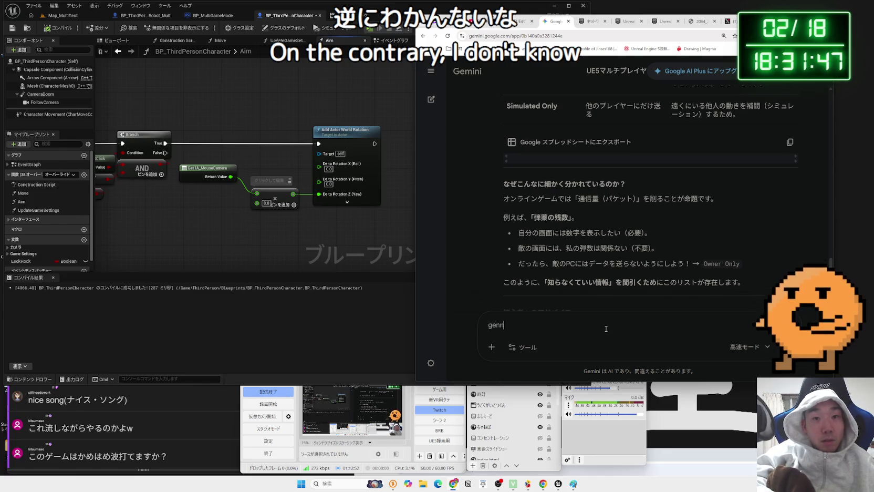
pyautogui.press('Zenkaku_Hankaku')
pyautogui.press('BackSpace')
pyautogui.press('BackSpace')
pyautogui.write('ぐたいてい')
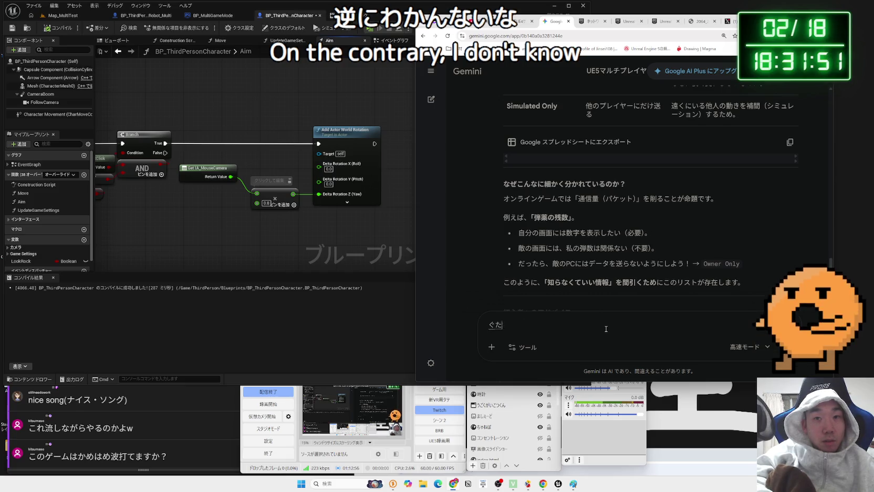
pyautogui.scroll(-4, 604, 253)
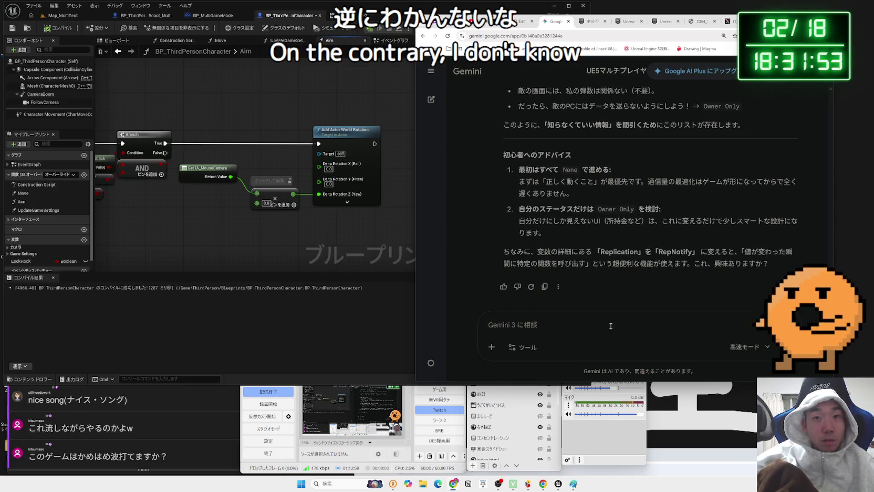
pyautogui.write('ほえーなるほd')
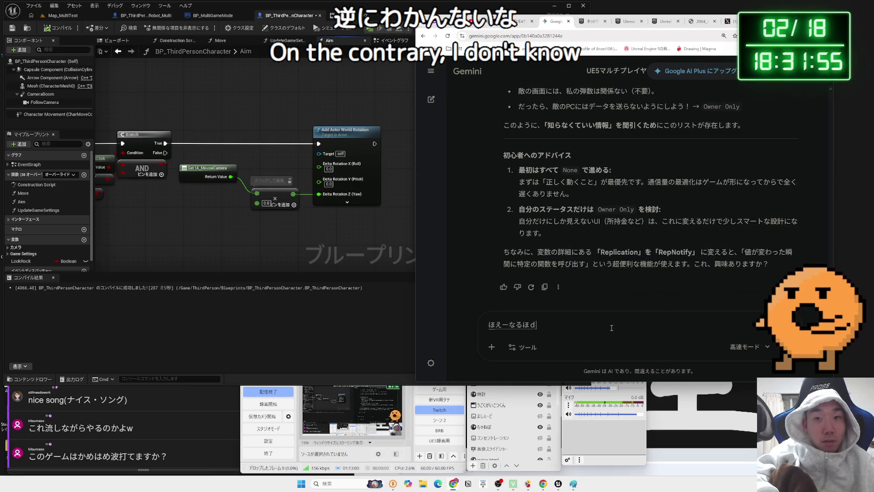
pyautogui.write('どね。')
pyautogui.press('Return')
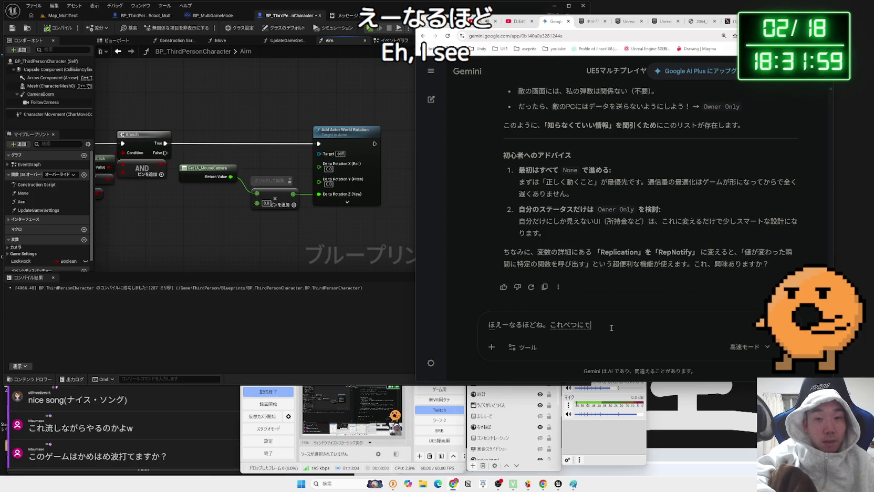
pyautogui.write('わないほうほうがあるなら')
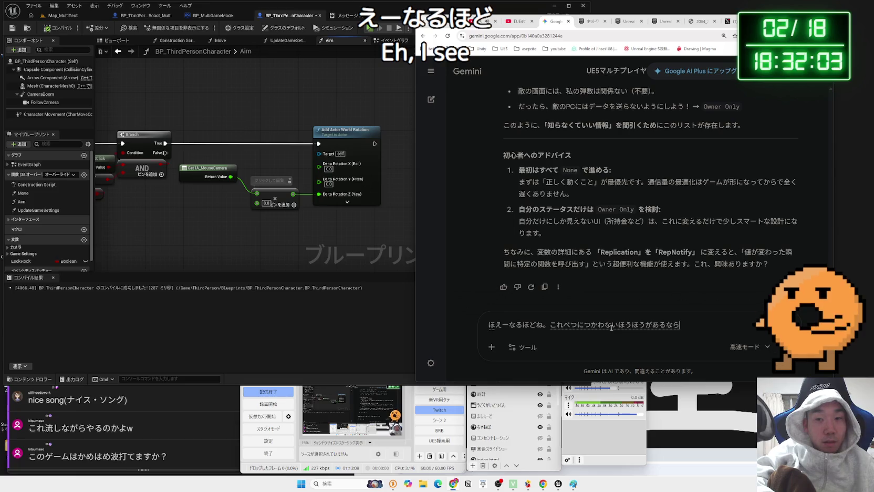
pyautogui.press('space')
pyautogui.write('おs')
pyautogui.press('BackSpace')
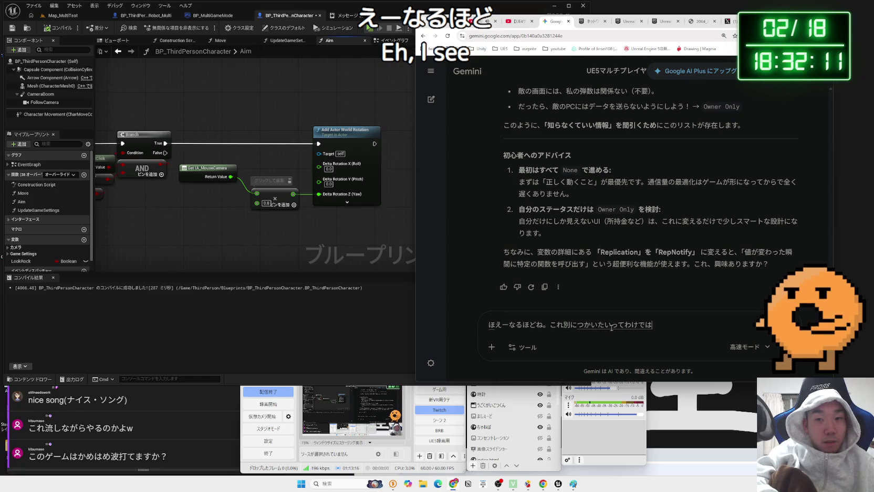
# Step: Continue the draft saying 変数レプリケート isn't really wanted, starting on AddActorWorldRotation with Get
pyautogui.write('edo')
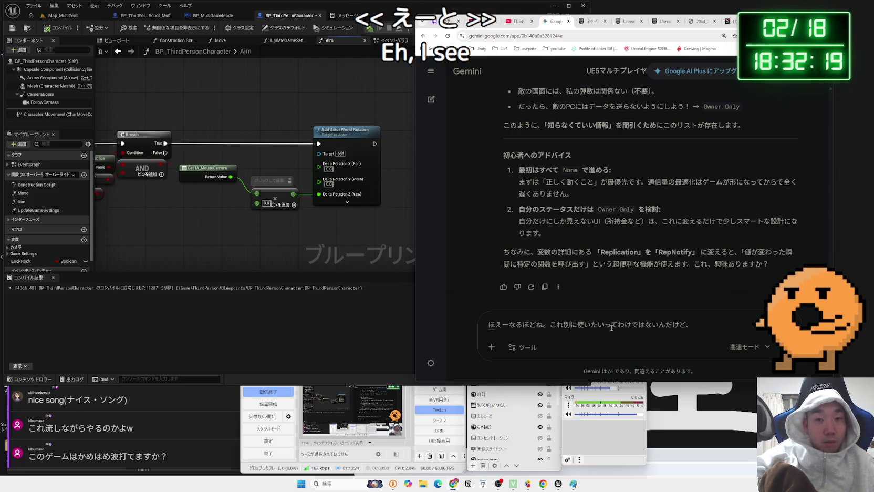
pyautogui.press('BackSpace')
pyautogui.press('BackSpace')
pyautogui.press('BackSpace')
pyautogui.write('hensuur')
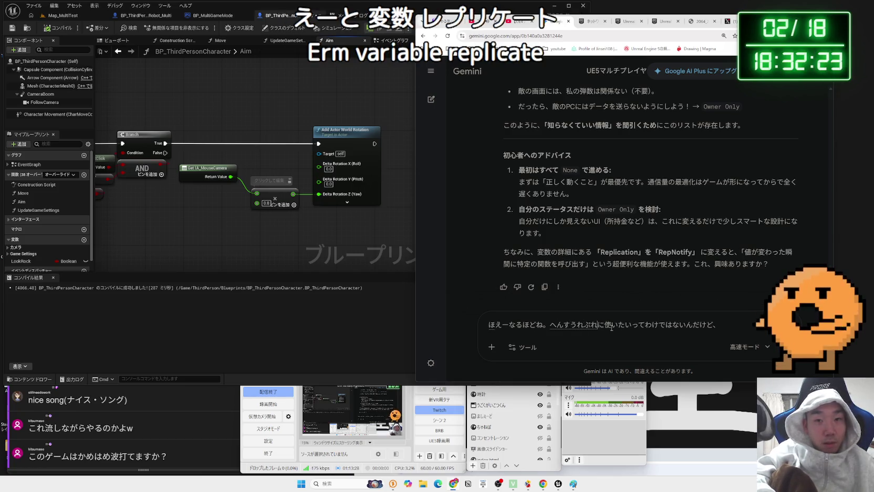
pyautogui.write('ke-to')
pyautogui.press('space')
pyautogui.press('Return')
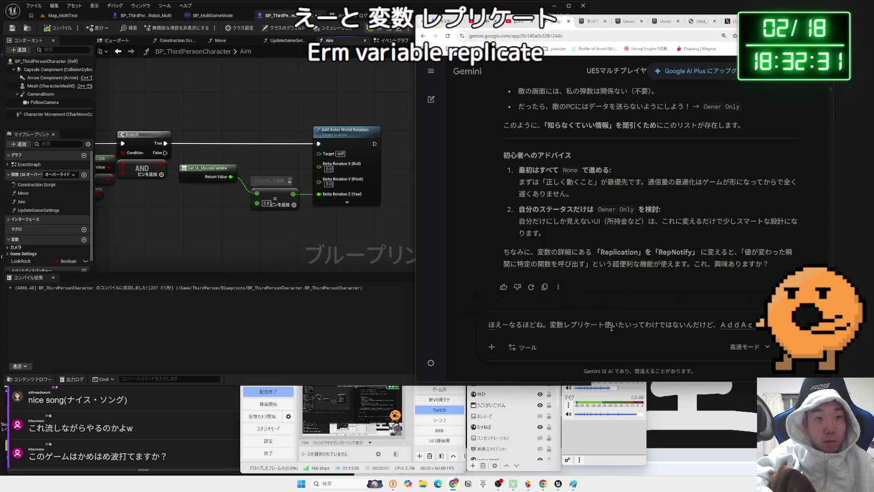
pyautogui.write('tor')
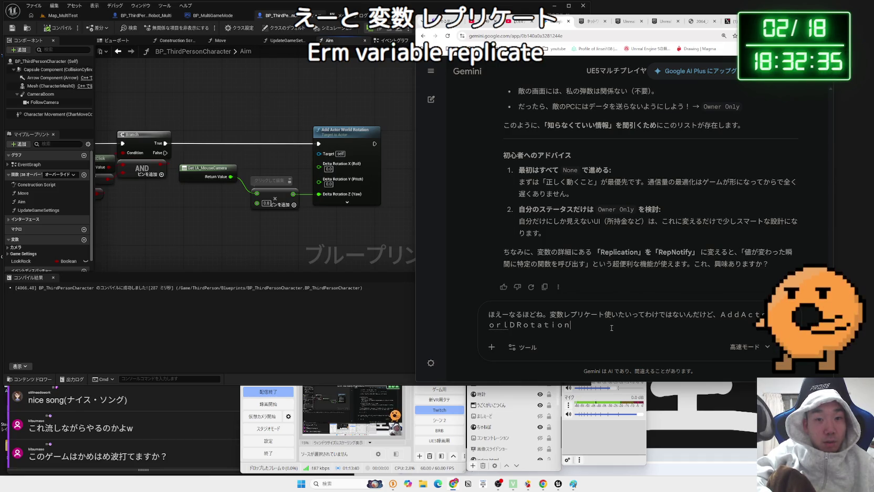
pyautogui.write('に')
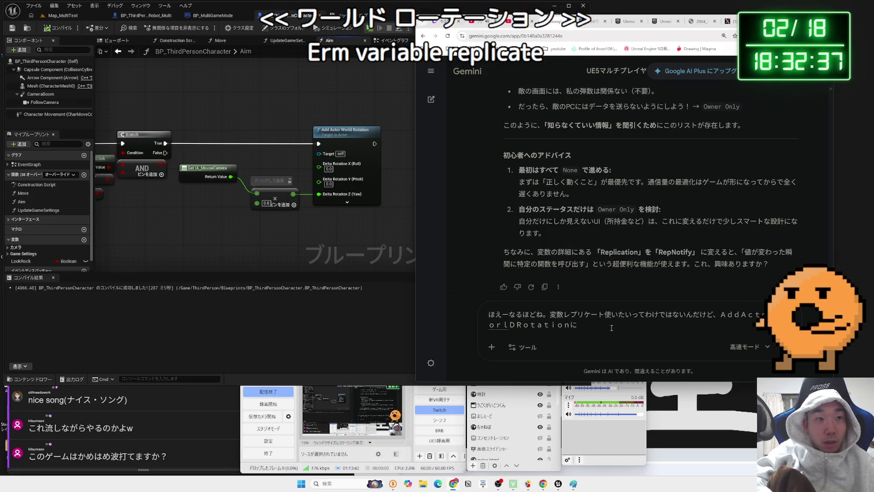
pyautogui.write('Get')
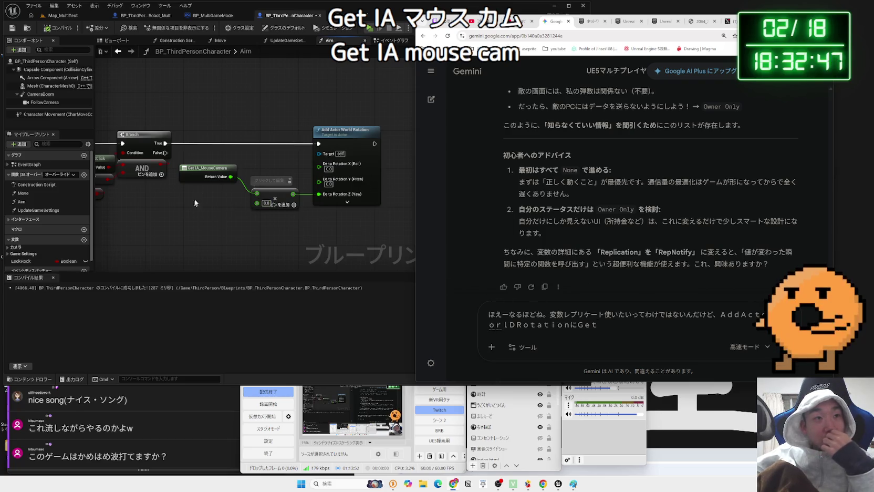
# Step: Add a test Get IA_MouseCamera node, delete it again, and recompile BP_ThirdPersonCharacter
pyautogui.click(203, 168)
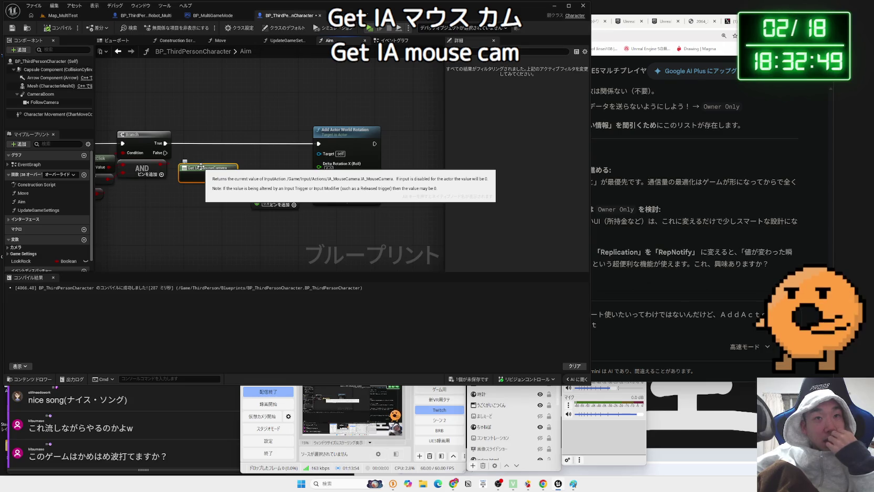
pyautogui.moveTo(186, 213); pyautogui.dragTo(189, 214)
pyautogui.moveTo(318, 222)
pyautogui.mouseDown()
pyautogui.moveTo(310, 213)
pyautogui.moveTo(386, 226)
pyautogui.moveTo(262, 222)
pyautogui.mouseUp()
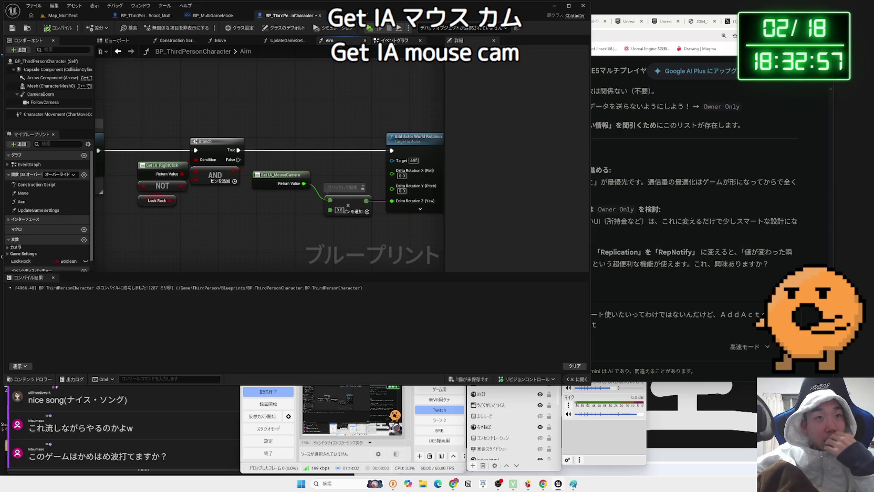
pyautogui.rightClick(235, 225)
pyautogui.write('get mouse')
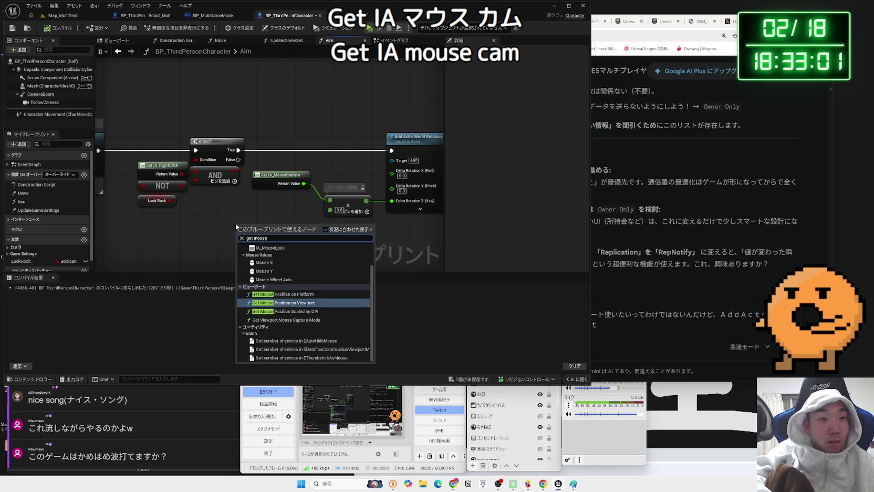
pyautogui.write(' came')
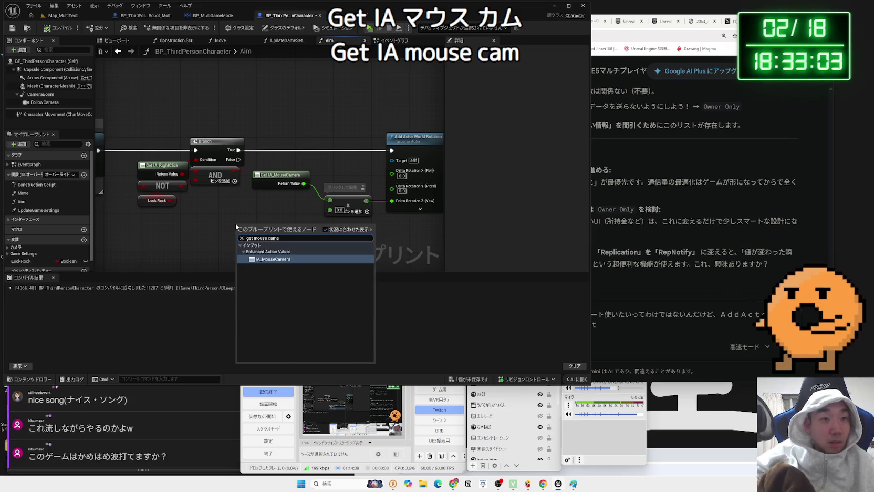
pyautogui.click(252, 258)
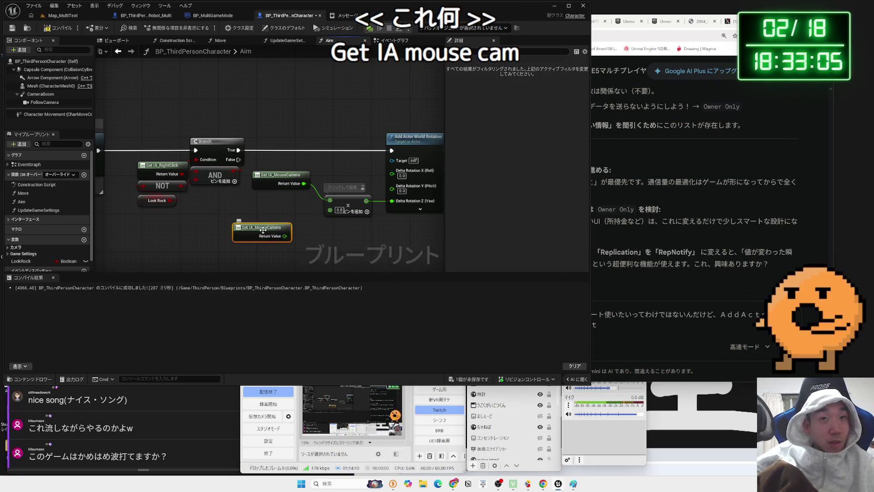
pyautogui.press('Delete')
pyautogui.click(56, 31)
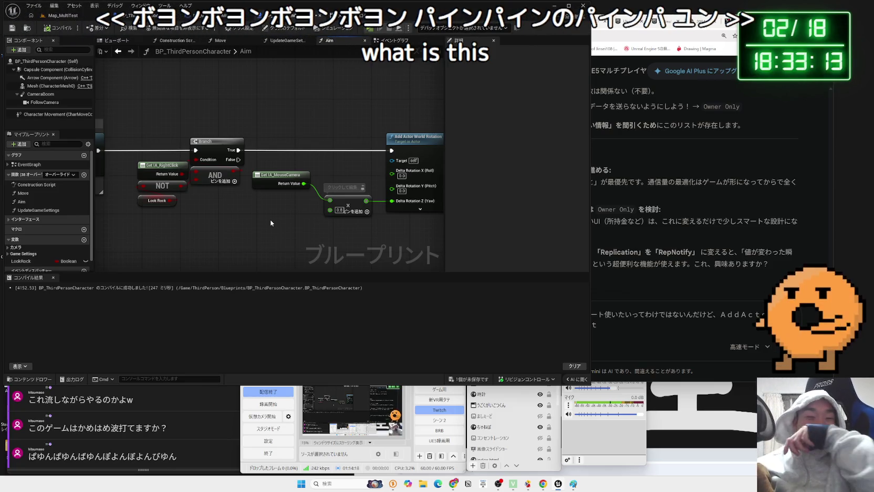
# Step: Nudge the Get IA_MouseCamera node down-right and return to the Map_MultiTest level editor
pyautogui.moveTo(287, 175)
pyautogui.moveTo(287, 174); pyautogui.dragTo(291, 179)
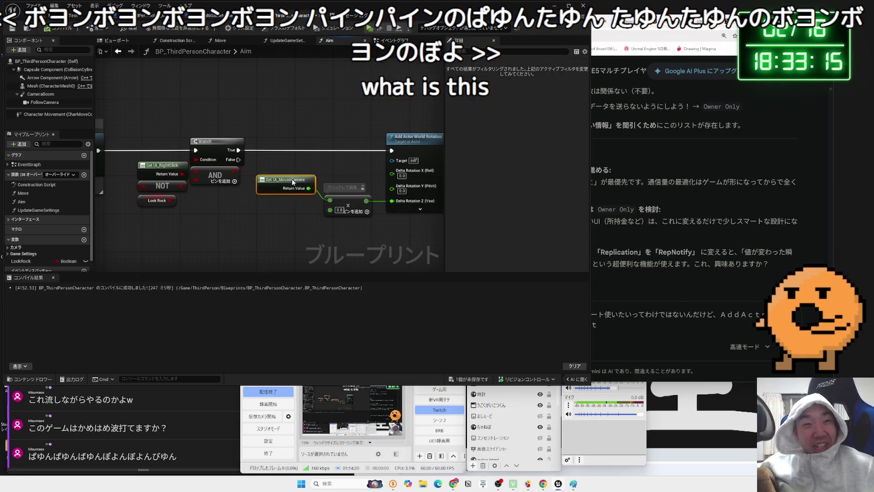
pyautogui.click(74, 16)
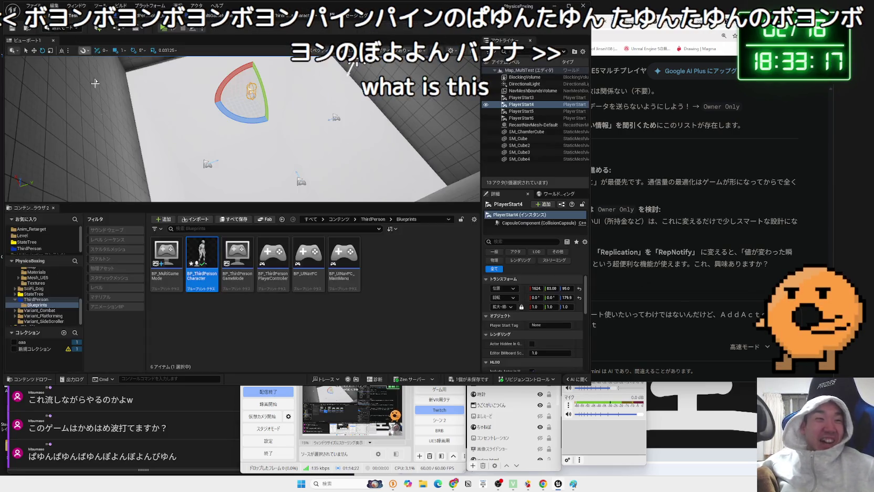
# Step: Browse the Content Browser's Input folder, then open and close the IMC_Default mapping context
pyautogui.scroll(2, 34, 303)
pyautogui.click(35, 284)
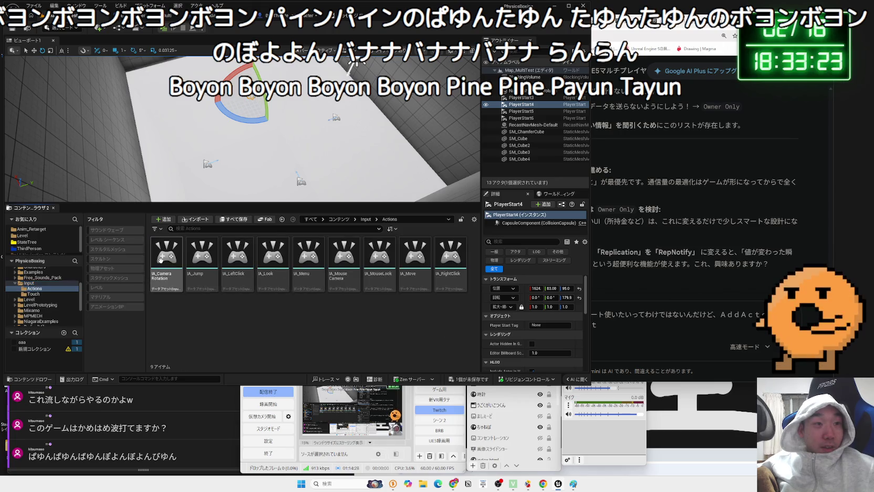
pyautogui.doubleClick(190, 262)
pyautogui.hotkey('alt', 'Left')
pyautogui.hotkey('alt', 'Right')
pyautogui.hotkey('alt', 'Left')
pyautogui.click(225, 276)
pyautogui.doubleClick(226, 277)
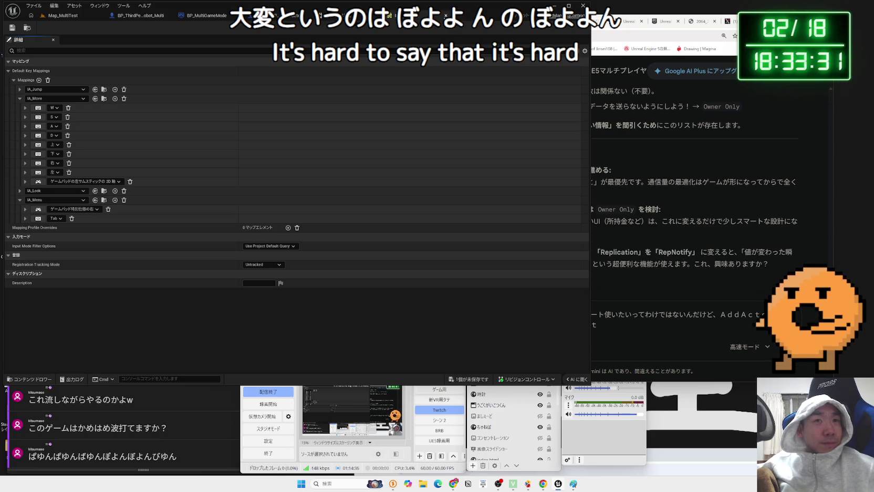
pyautogui.click(445, 15)
# Step: Open IMC_MouseLook and expand the IA_MouseCamera mapping to check its bound input
pyautogui.click(270, 262)
pyautogui.doubleClick(270, 263)
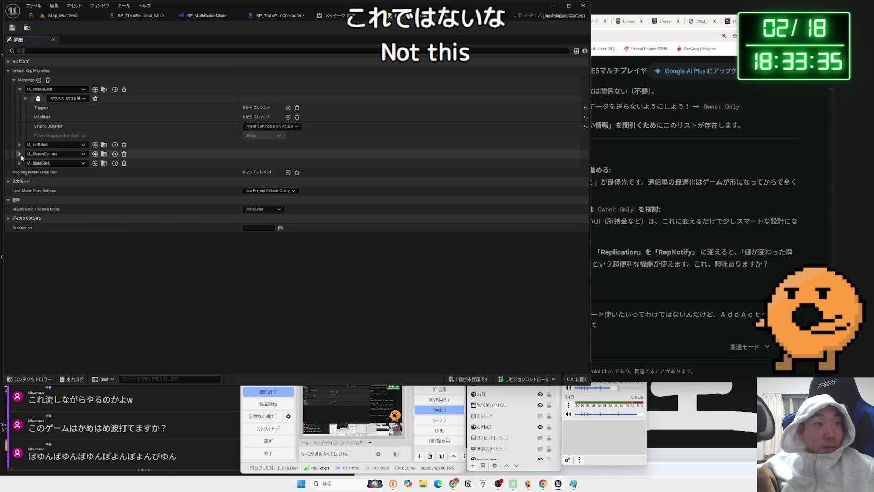
pyautogui.click(20, 89)
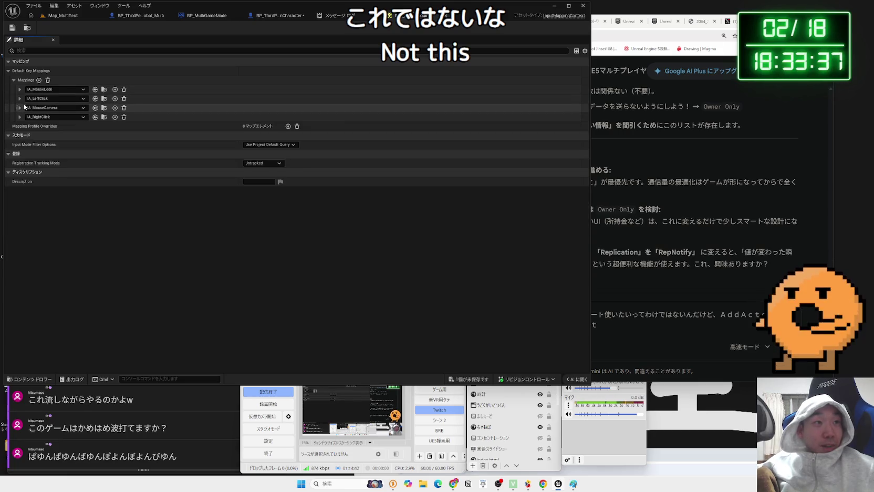
pyautogui.click(20, 108)
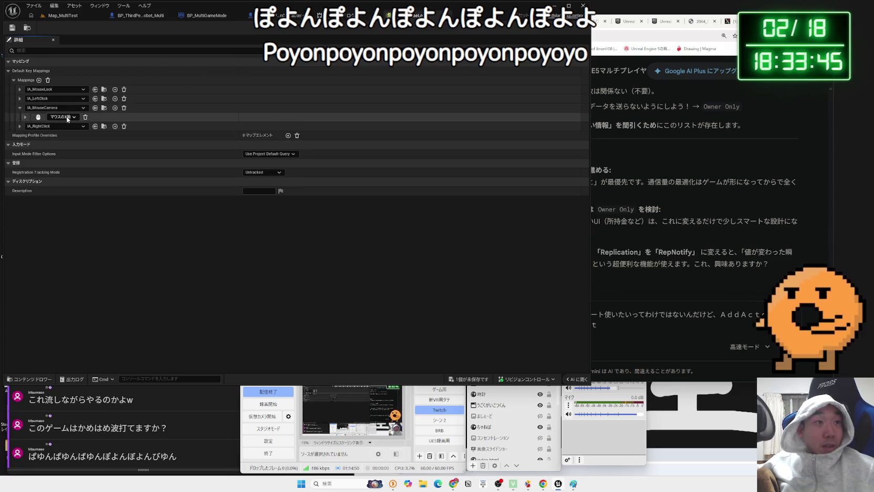
pyautogui.click(20, 108)
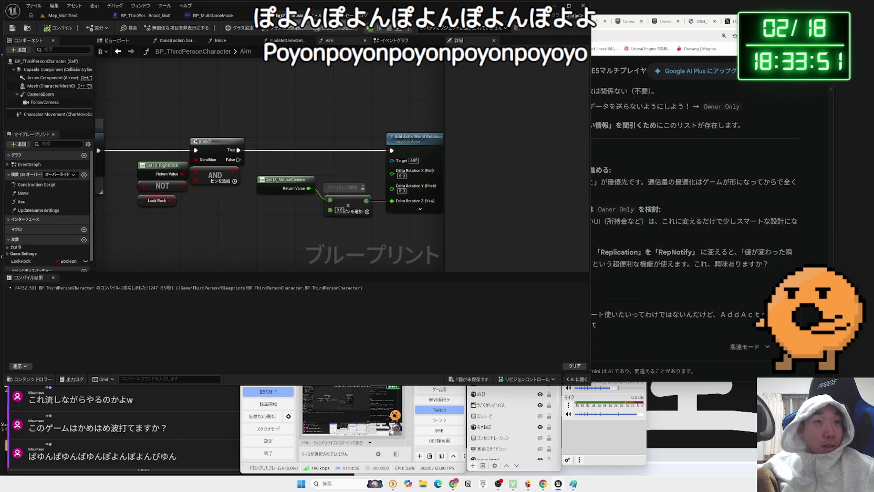
# Step: Add a Print String after Branch True that prints the IA_MouseCamera value
pyautogui.moveTo(309, 188); pyautogui.dragTo(321, 157)
pyautogui.write('print')
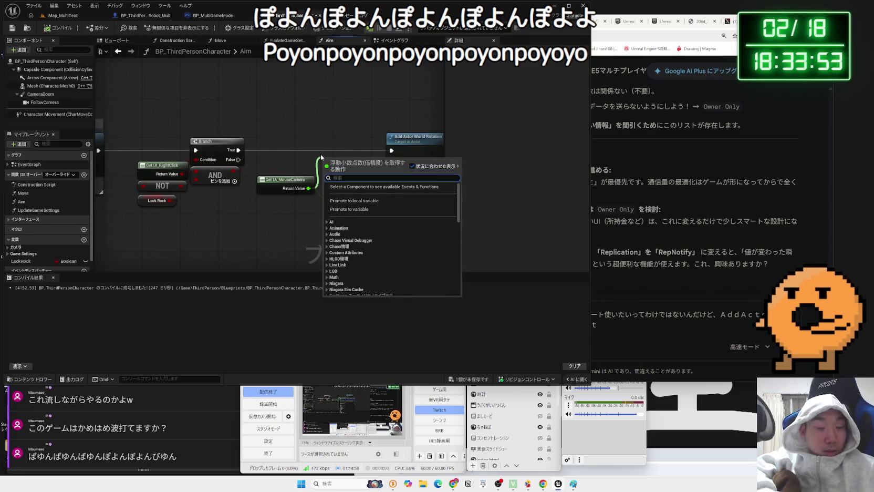
pyautogui.click(360, 225)
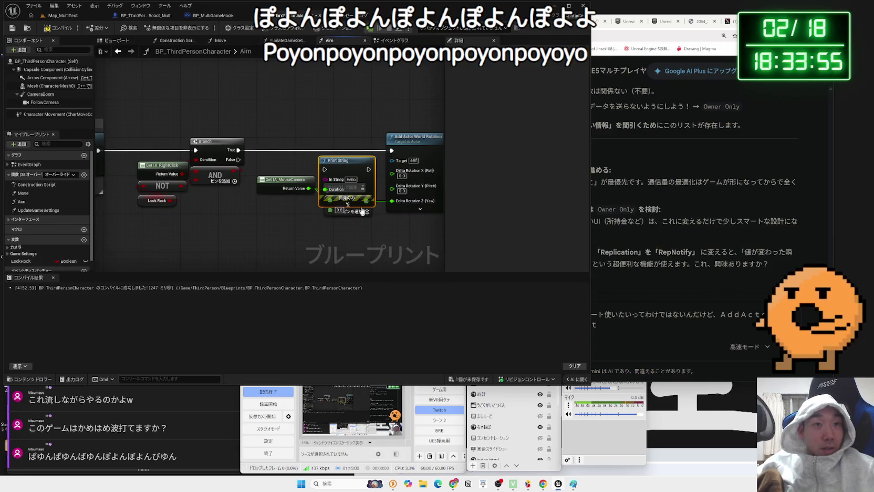
pyautogui.moveTo(239, 151)
pyautogui.mouseDown()
pyautogui.moveTo(316, 146)
pyautogui.moveTo(336, 161)
pyautogui.mouseUp()
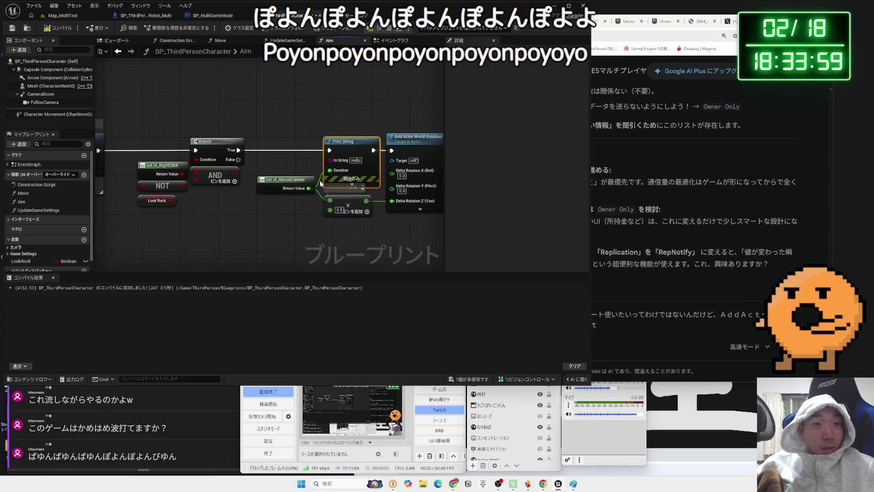
pyautogui.moveTo(308, 188); pyautogui.dragTo(330, 159)
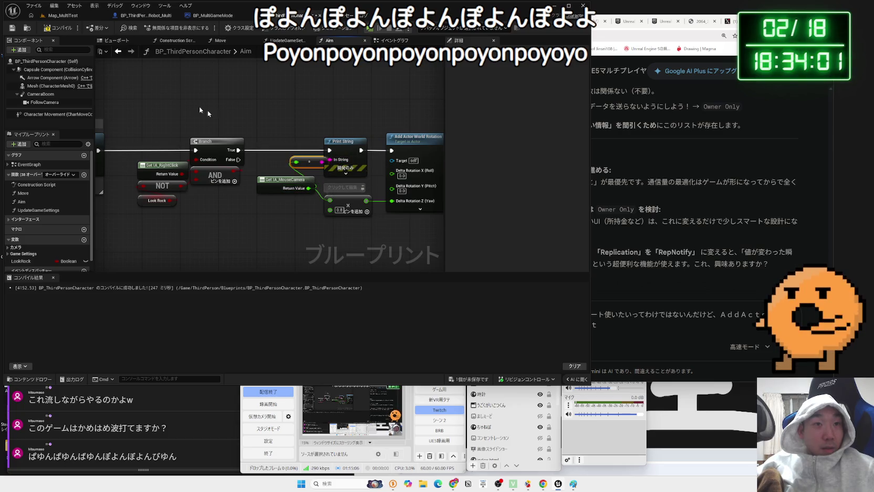
pyautogui.click(58, 16)
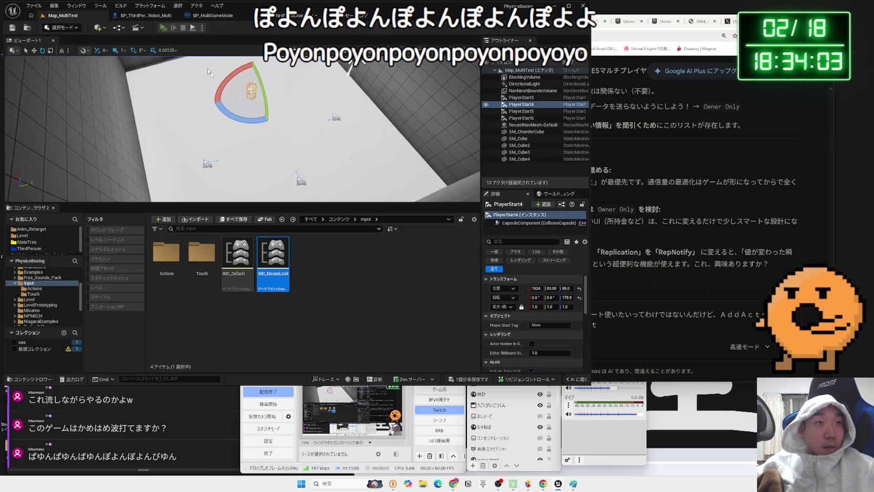
# Step: Play in editor with client windows, compare printed IA_MouseCamera values on server and client, then stop
pyautogui.hotkey('alt', 'p')
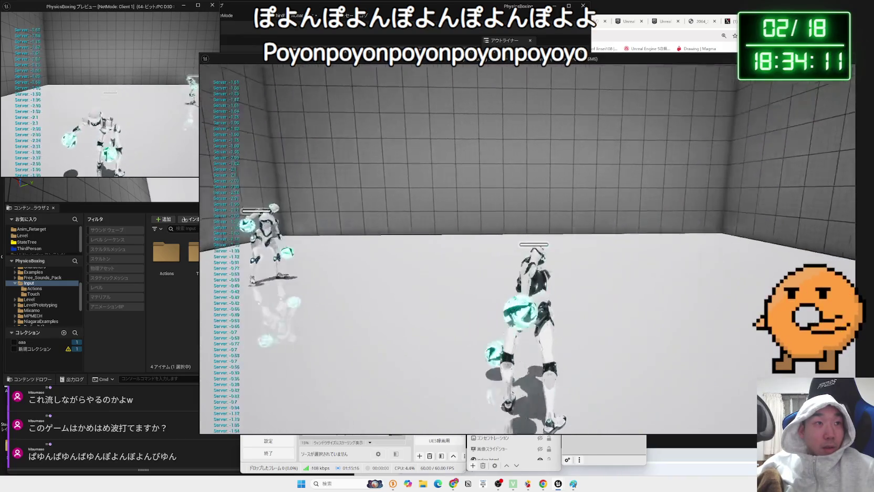
pyautogui.hotkey('alt', 'Tab')
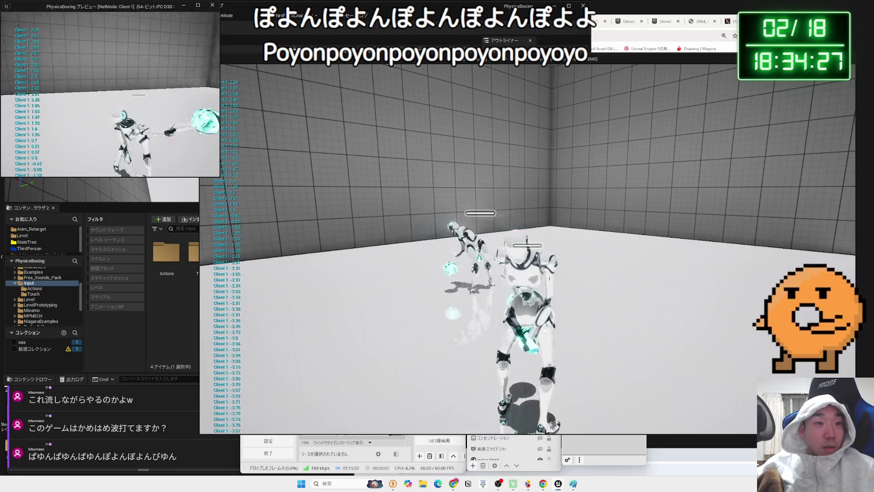
pyautogui.press('Escape')
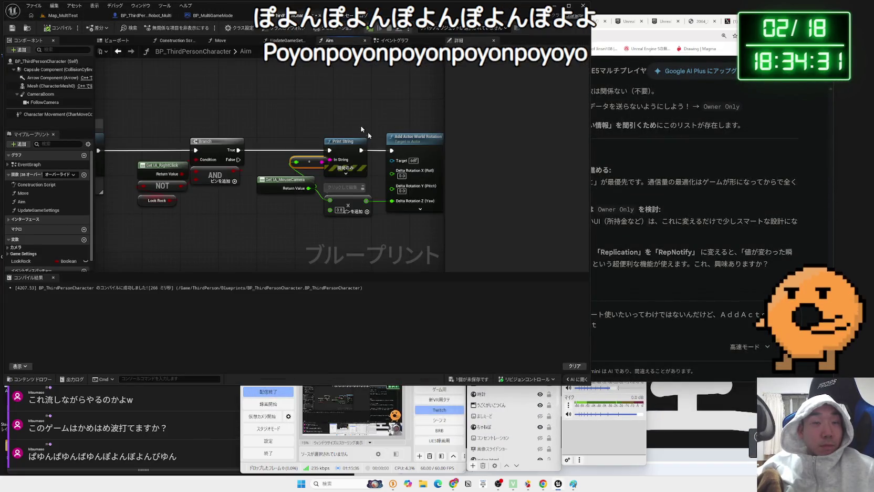
# Step: Snip a screenshot of the Add Actor World Rotation nodes and bring Gemini forward
pyautogui.moveTo(361, 128); pyautogui.dragTo(274, 120)
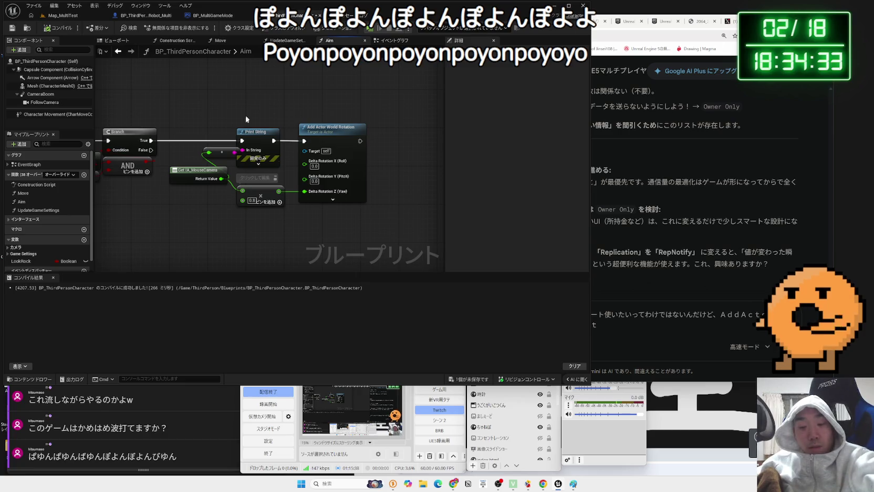
pyautogui.press('super+shift+s')
pyautogui.moveTo(178, 112); pyautogui.dragTo(356, 225)
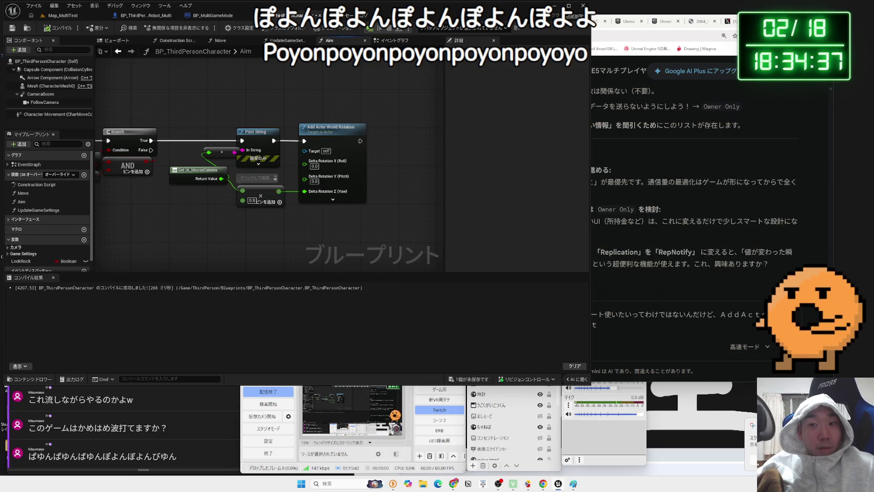
pyautogui.click(667, 350)
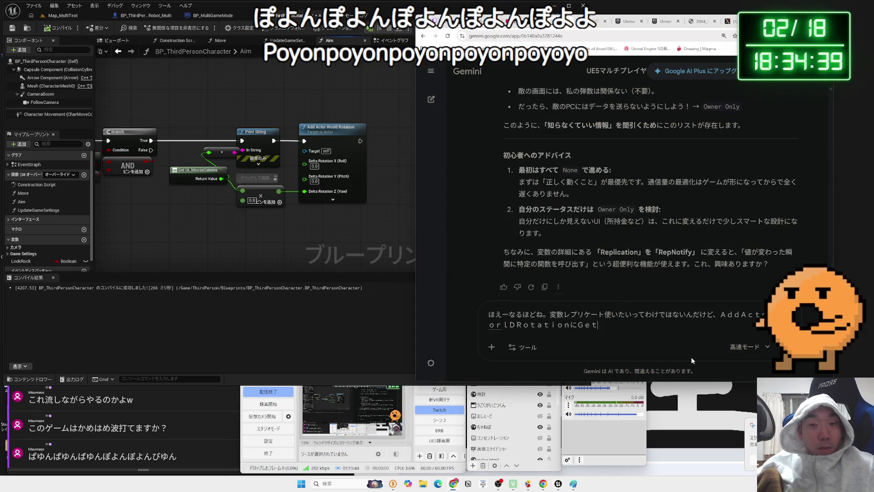
# Step: Paste the graph screenshot and send a Japanese question on why client-side rotation isn't synced server-side
pyautogui.hotkey('ctrl', 'v')
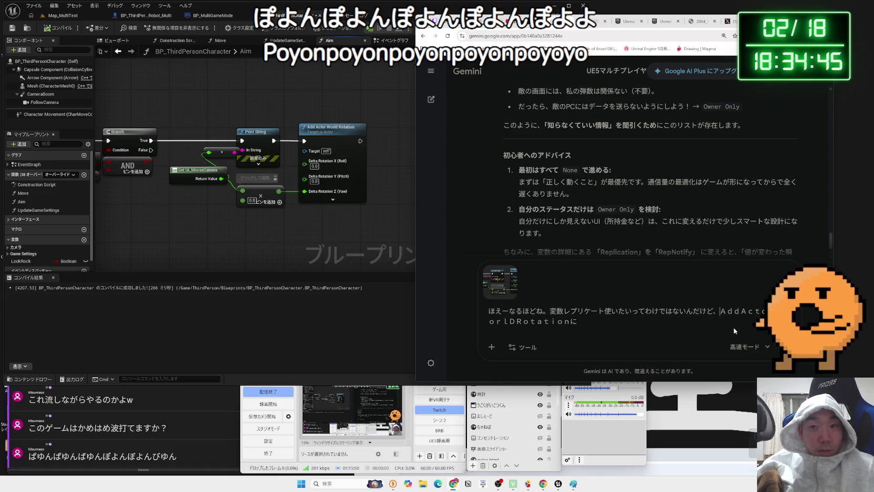
pyautogui.write('くらいあん')
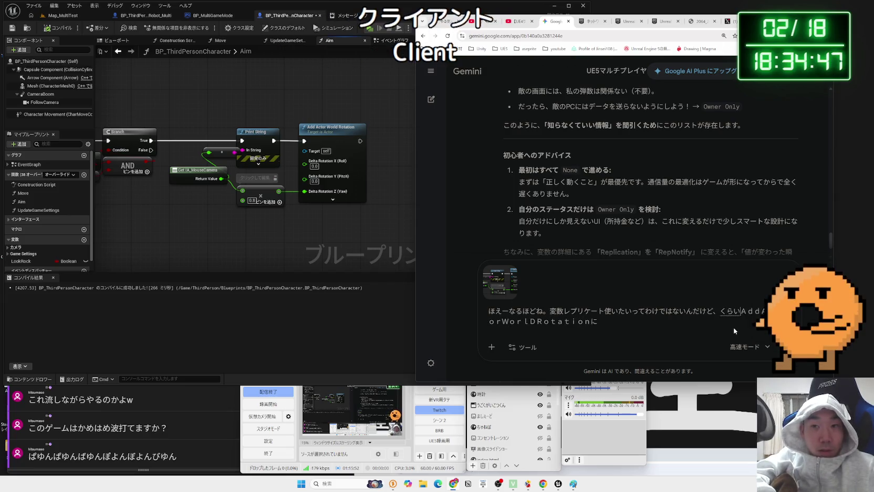
pyautogui.write('とか')
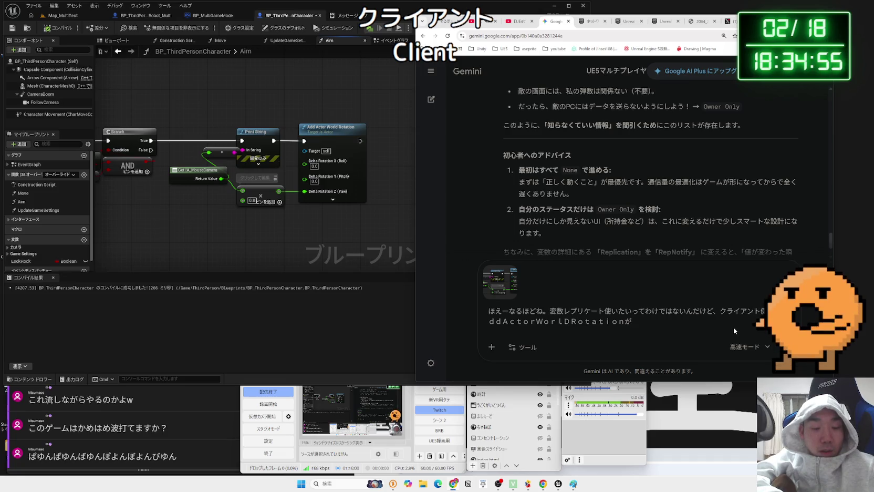
pyautogui.write('ばーがわでｈ')
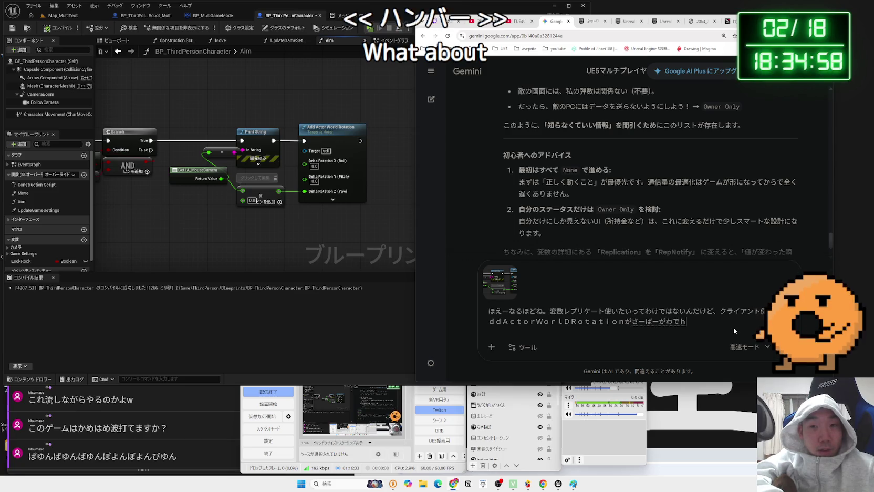
pyautogui.press('space')
pyautogui.write('ではてき')
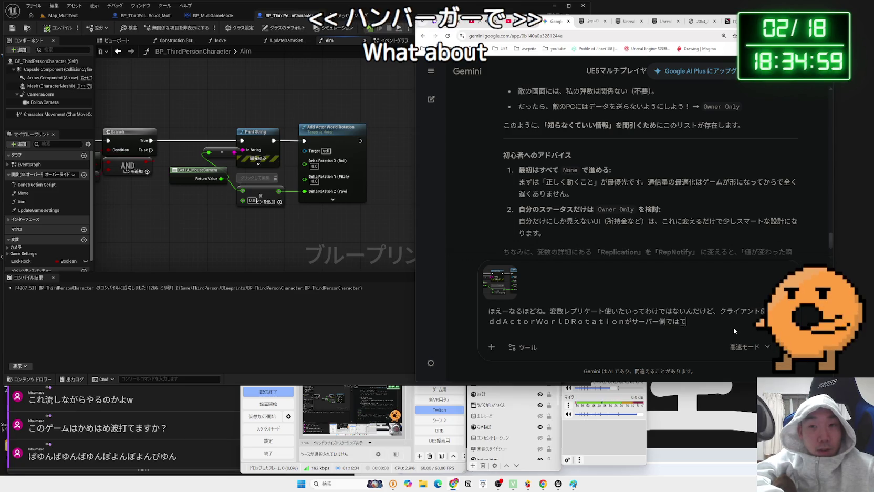
pyautogui.write('れm')
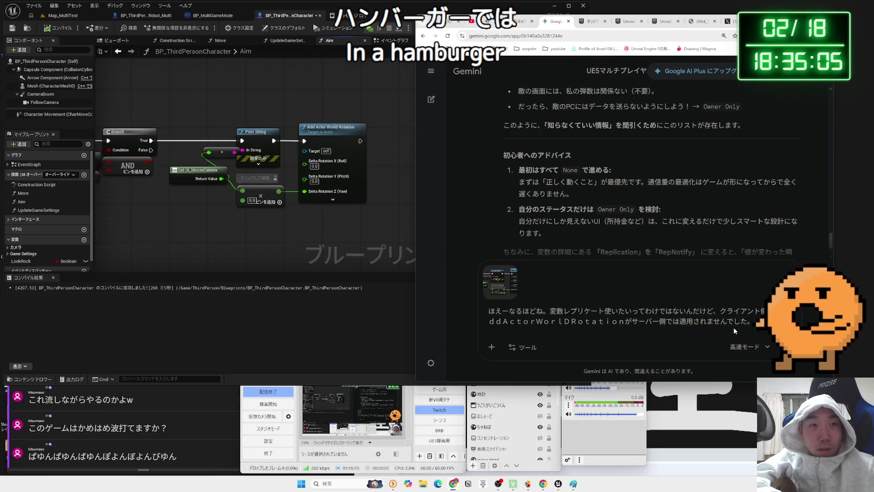
pyautogui.write('かt')
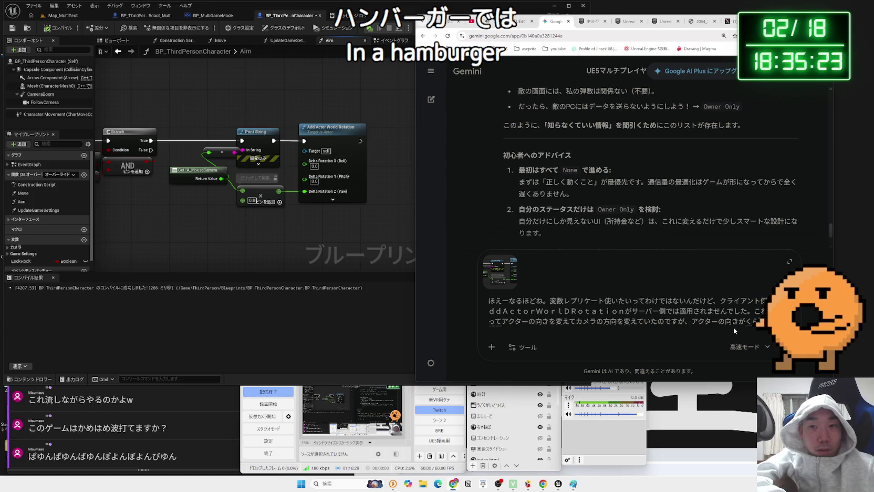
pyautogui.write('tod')
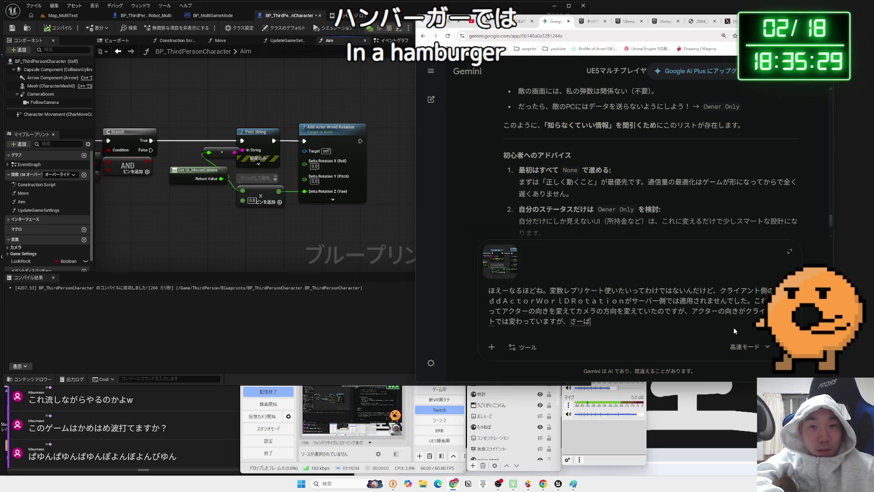
pyautogui.write('-gawa')
pyautogui.press('space')
pyautogui.write('nihadoukisaremasennda')
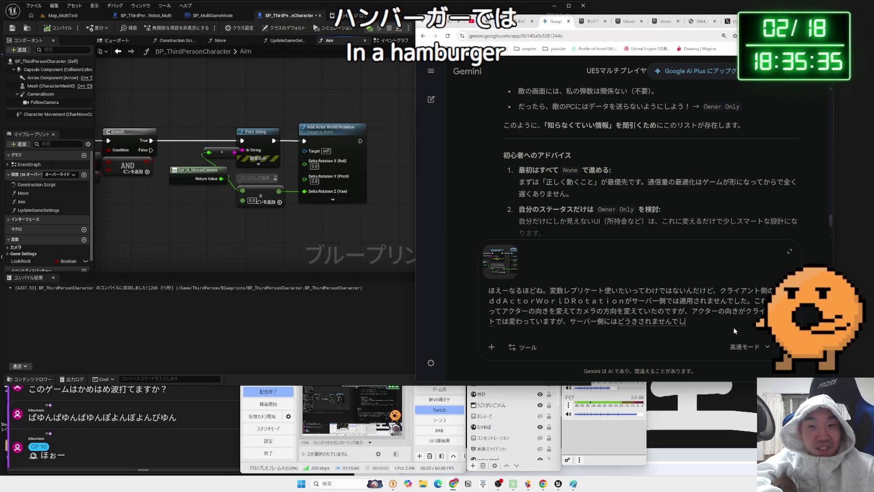
pyautogui.press('Return')
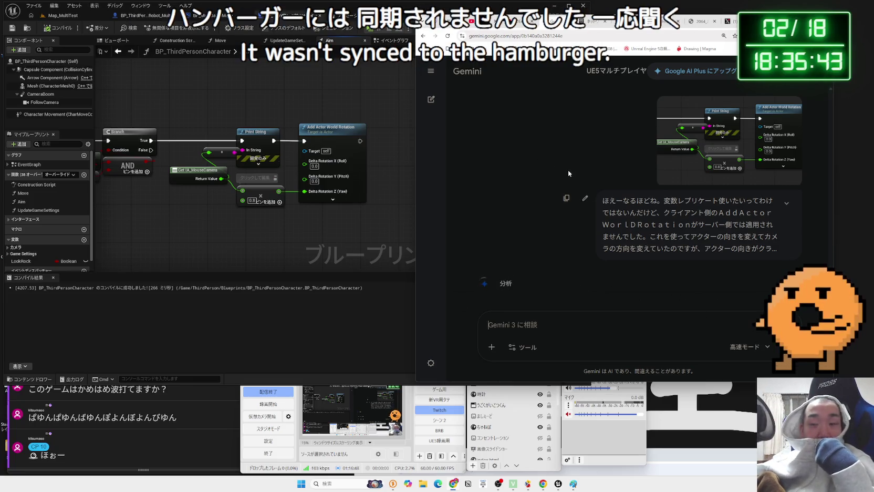
# Step: Return to the Unreal networking overview page and scroll down to its replication section
pyautogui.click(623, 25)
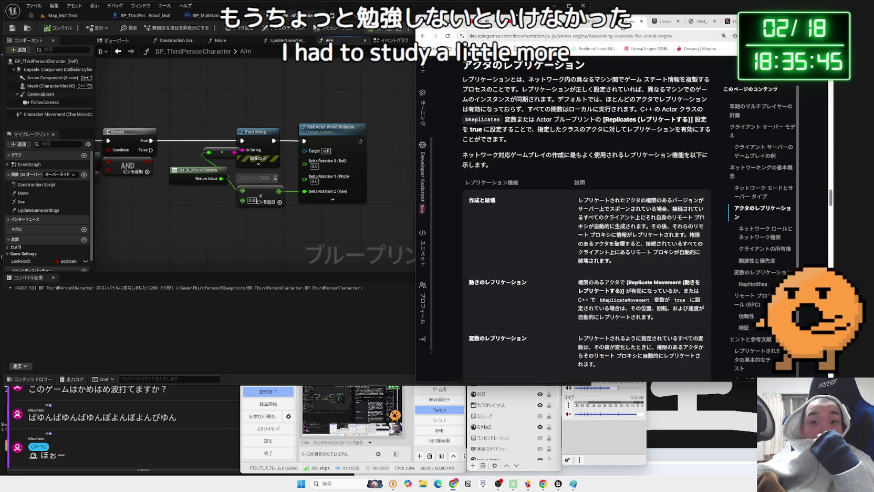
pyautogui.click(655, 21)
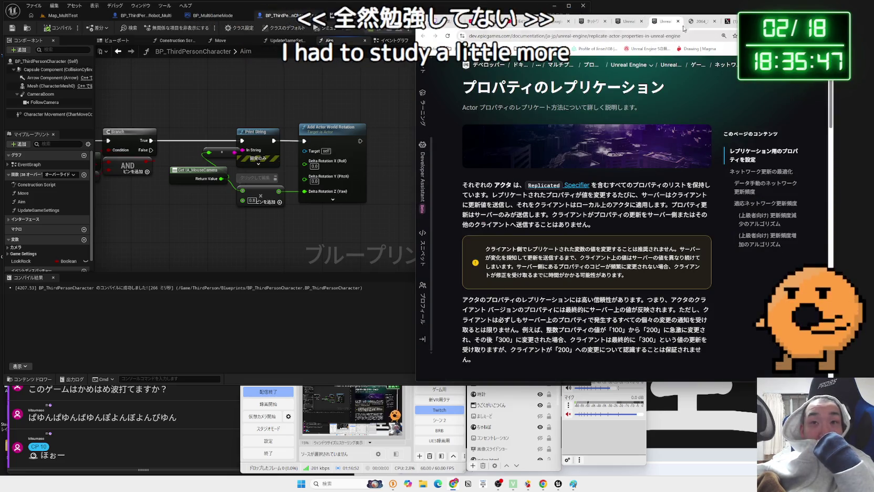
pyautogui.click(678, 21)
pyautogui.click(663, 21)
pyautogui.scroll(-3, 634, 183)
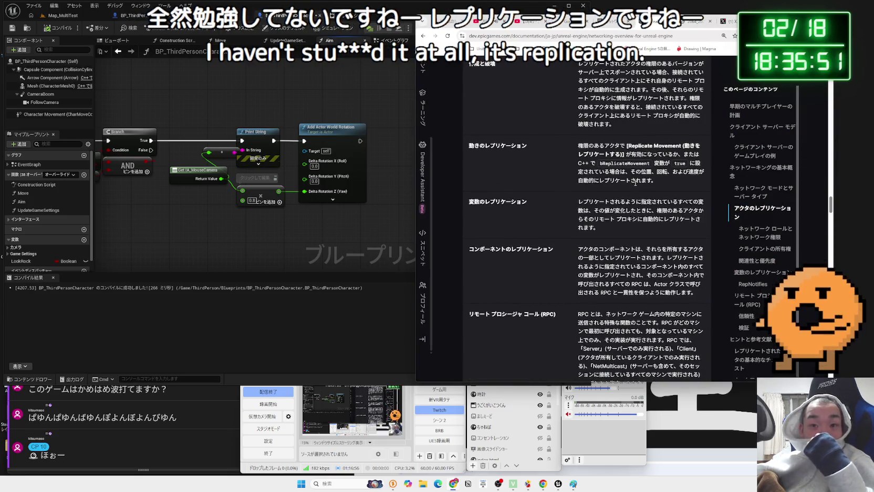
pyautogui.scroll(-2, 634, 183)
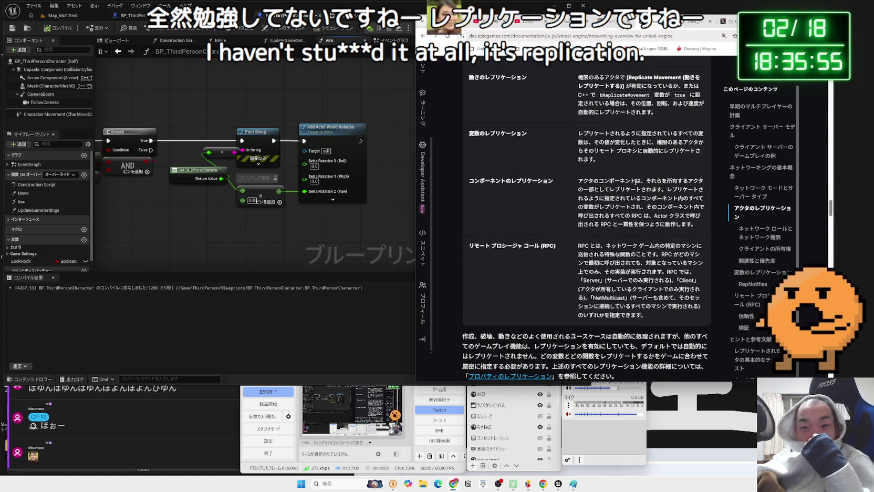
pyautogui.scroll(-5, 634, 182)
pyautogui.scroll(-1, 635, 183)
# Step: Highlight the list of actor features not replicated by default and the default-replication paragraph
pyautogui.moveTo(688, 197); pyautogui.dragTo(517, 188)
pyautogui.moveTo(464, 187)
pyautogui.mouseDown()
pyautogui.moveTo(683, 198)
pyautogui.moveTo(523, 255)
pyautogui.moveTo(473, 195)
pyautogui.moveTo(532, 254)
pyautogui.moveTo(475, 210)
pyautogui.mouseUp()
pyautogui.click(470, 206)
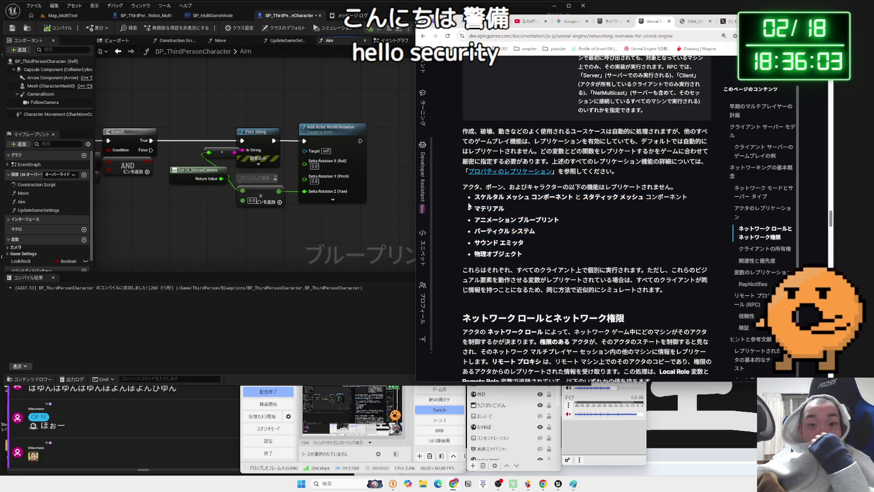
pyautogui.moveTo(460, 139); pyautogui.dragTo(625, 141)
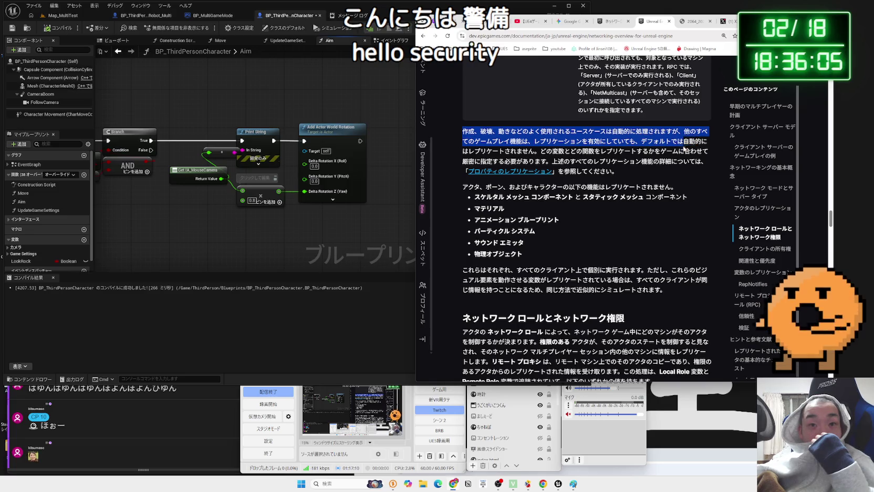
pyautogui.moveTo(684, 148); pyautogui.dragTo(680, 151)
pyautogui.click(678, 150)
pyautogui.moveTo(541, 153)
pyautogui.mouseDown()
pyautogui.moveTo(505, 142)
pyautogui.moveTo(557, 163)
pyautogui.mouseUp()
# Step: Read further down, highlighting the per-client execution sentence and the part about replicated variables
pyautogui.scroll(-1, 487, 162)
pyautogui.scroll(-1, 488, 162)
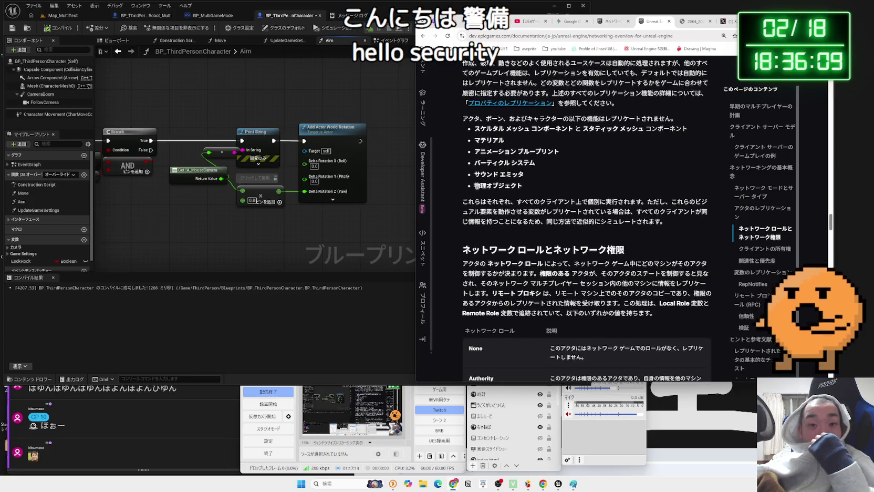
pyautogui.moveTo(480, 202); pyautogui.dragTo(618, 202)
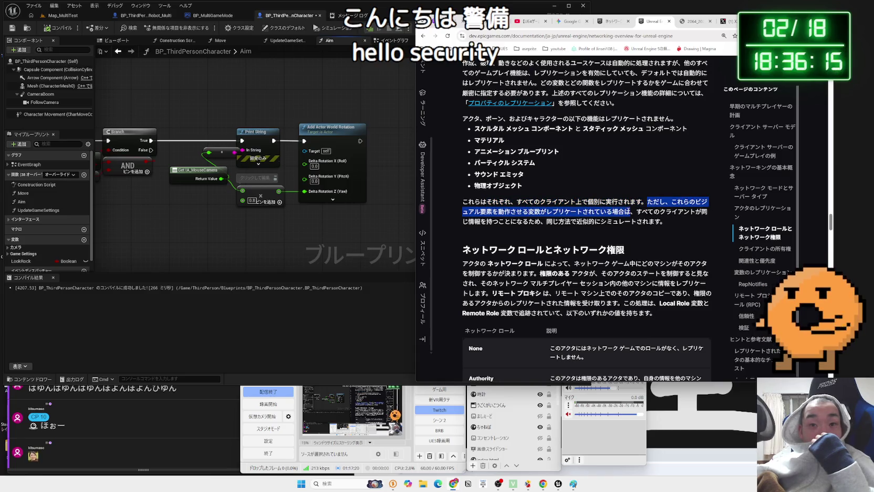
pyautogui.moveTo(553, 210); pyautogui.dragTo(464, 201)
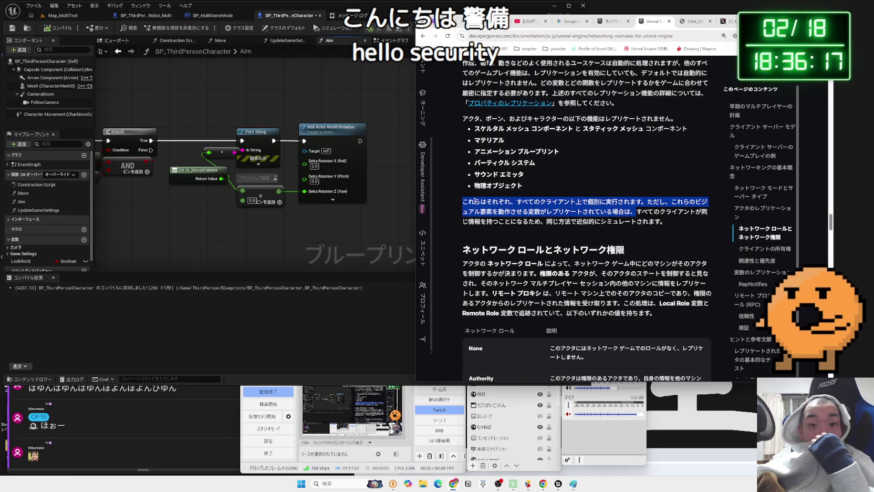
pyautogui.moveTo(664, 221); pyautogui.dragTo(595, 213)
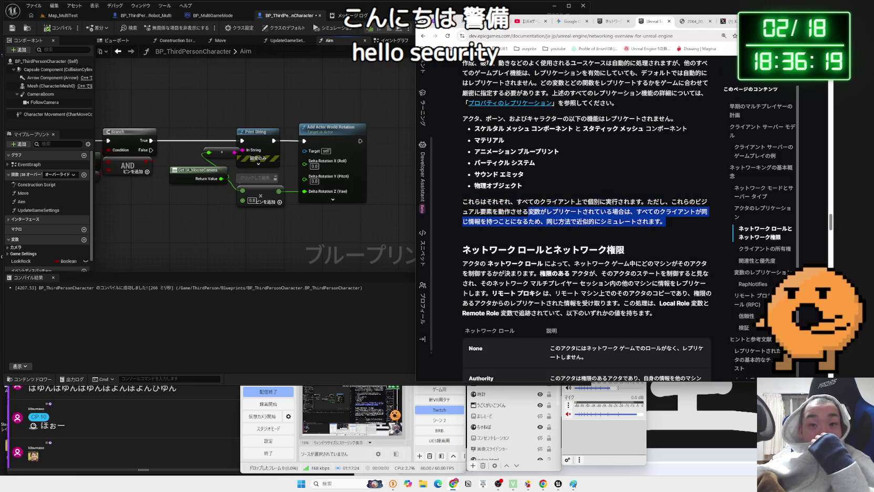
pyautogui.click(528, 212)
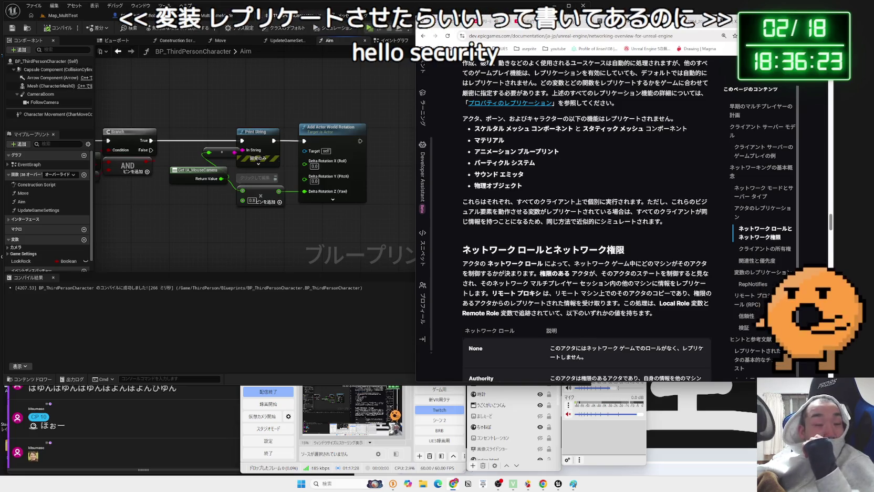
pyautogui.click(731, 22)
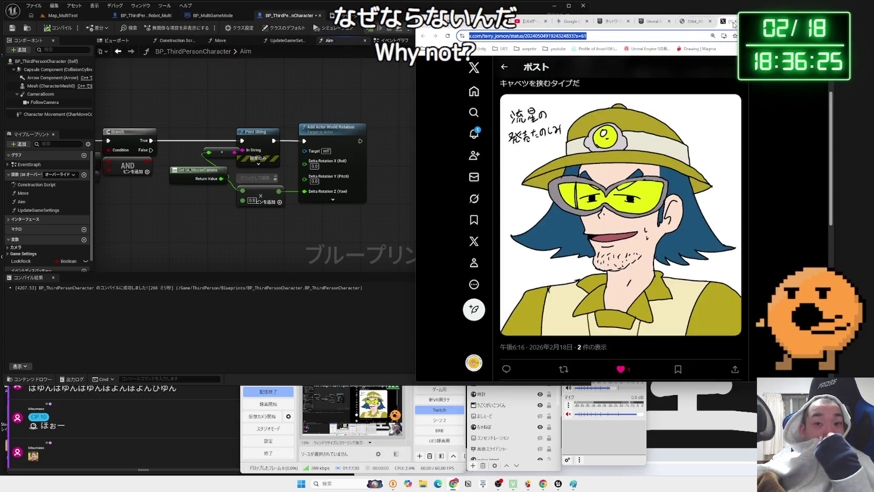
# Step: Back in Gemini, read the explanation of why the rotation isn't synced to the server
pyautogui.click(619, 21)
pyautogui.click(570, 22)
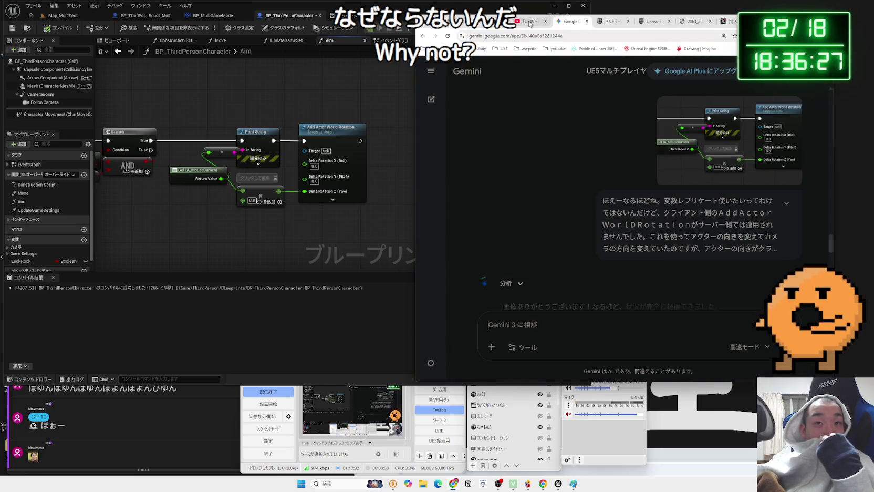
pyautogui.scroll(-3, 653, 168)
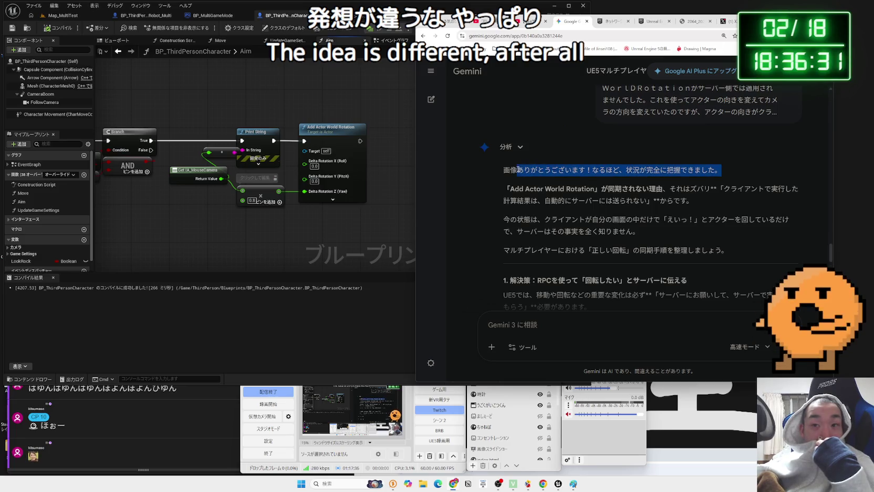
pyautogui.moveTo(514, 193)
pyautogui.mouseDown()
pyautogui.moveTo(632, 203)
pyautogui.moveTo(580, 200)
pyautogui.mouseUp()
pyautogui.click(530, 194)
# Step: Read Gemini's Run on Server instructions, then select the Print String debug node in Aim
pyautogui.scroll(-2, 555, 188)
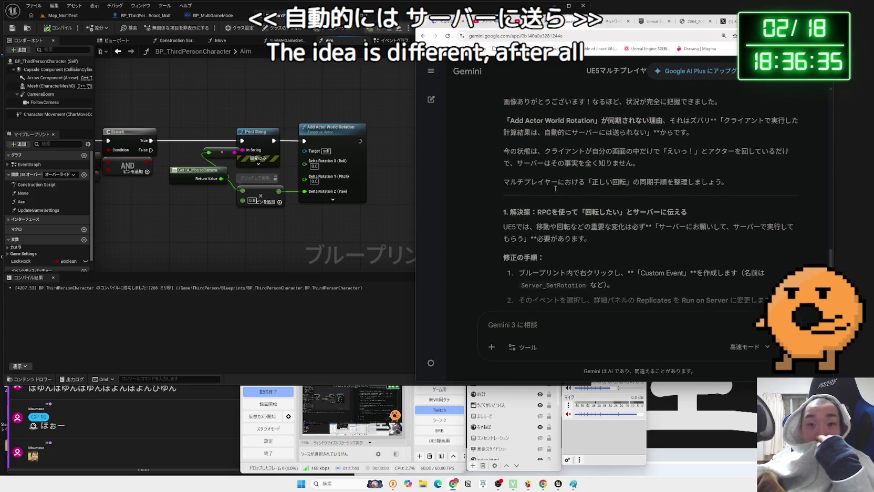
pyautogui.scroll(-1, 555, 189)
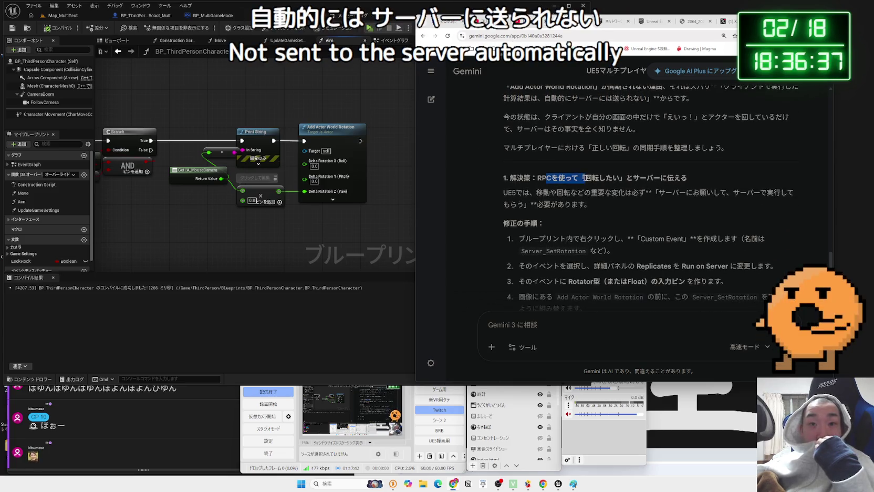
pyautogui.click(696, 200)
pyautogui.tripleClick(644, 203)
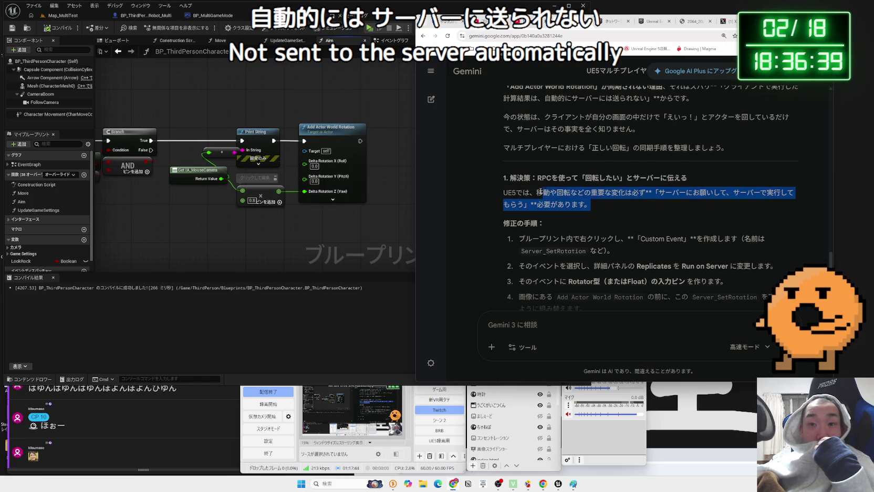
pyautogui.click(546, 192)
pyautogui.scroll(-1, 540, 191)
pyautogui.scroll(-1, 540, 192)
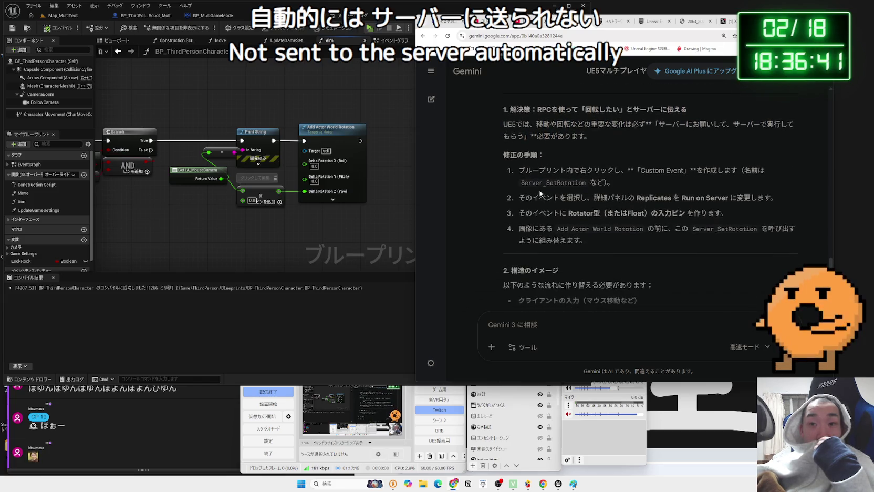
pyautogui.moveTo(715, 195); pyautogui.dragTo(527, 196)
pyautogui.click(523, 196)
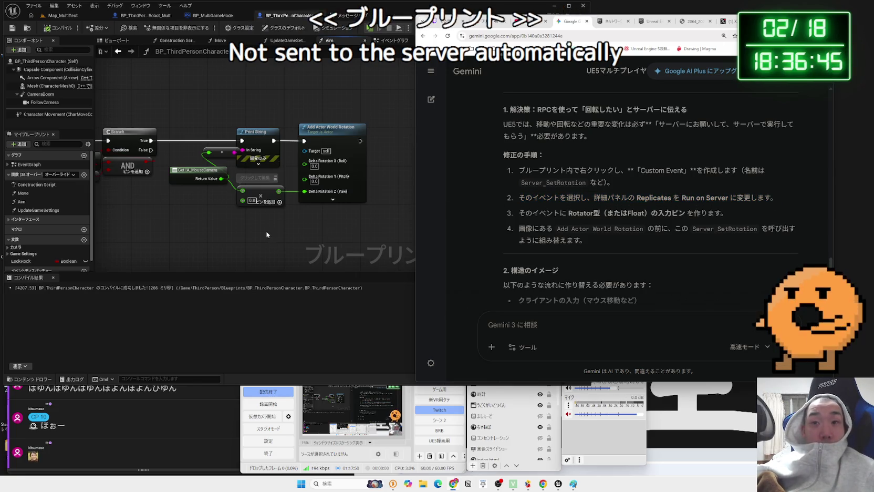
pyautogui.click(250, 154)
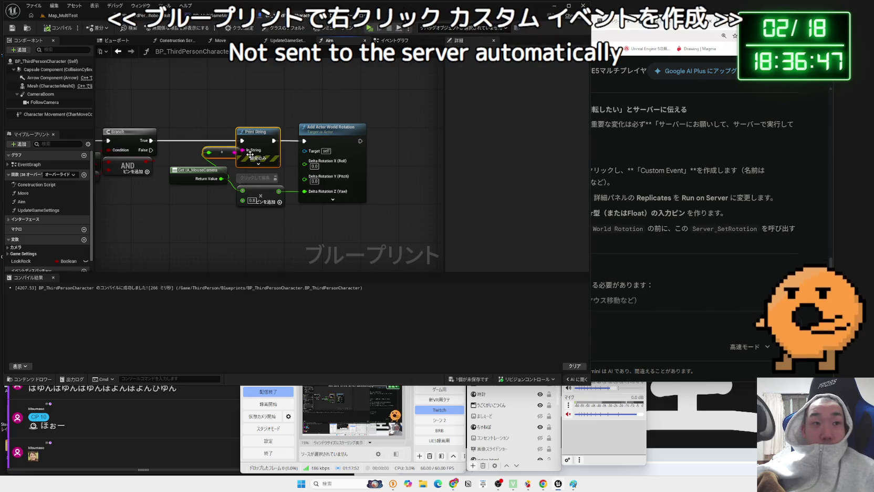
# Step: Delete the Print String node, compile, and add a MultiAim custom event set to Run on Server
pyautogui.press('Delete')
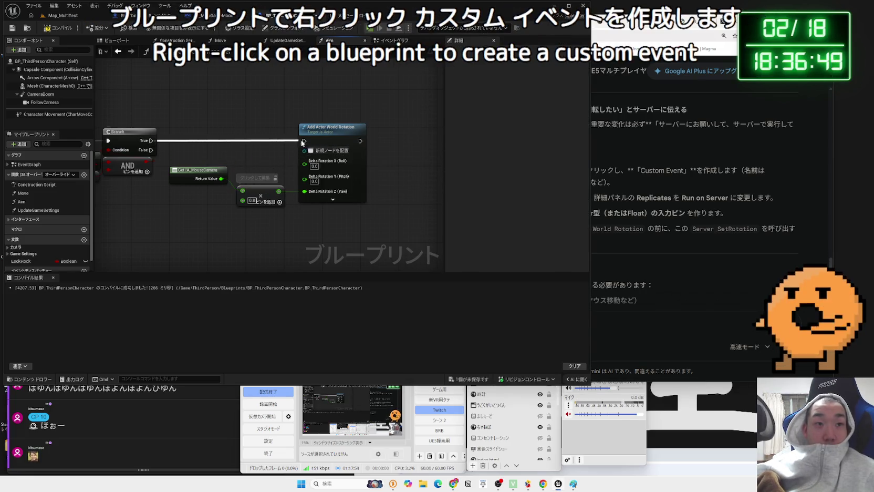
pyautogui.press('F7')
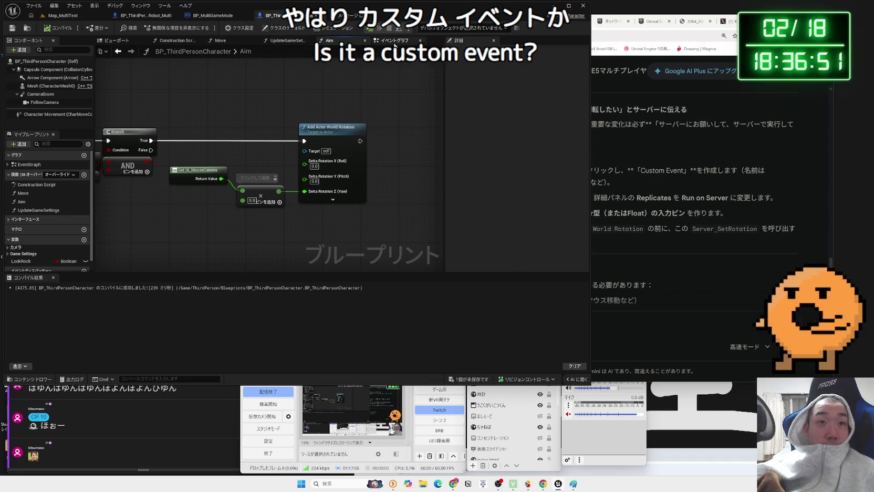
pyautogui.click(395, 42)
pyautogui.rightClick(250, 168)
pyautogui.write('t')
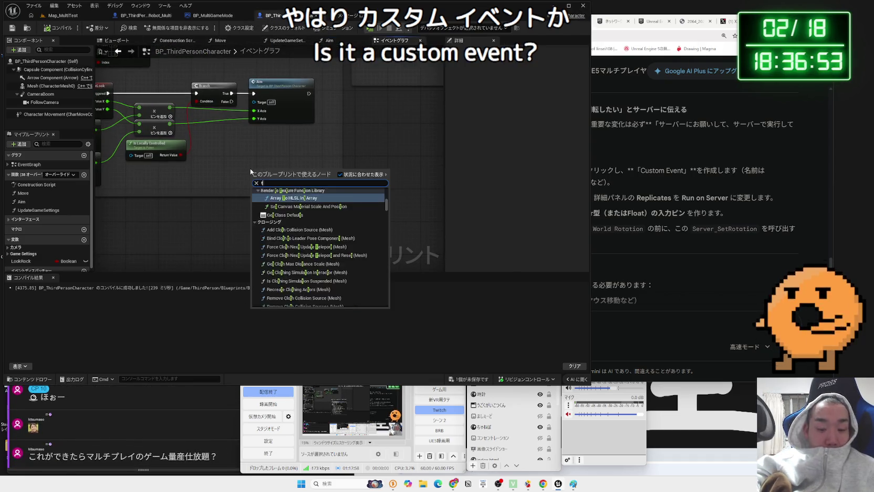
pyautogui.write('custom')
pyautogui.press('Return')
pyautogui.write('Multi')
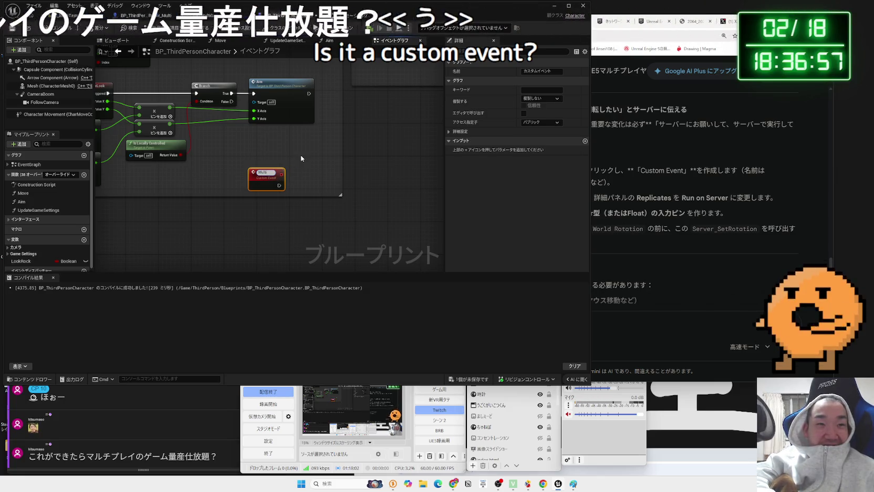
pyautogui.write('Aim')
pyautogui.press('Return')
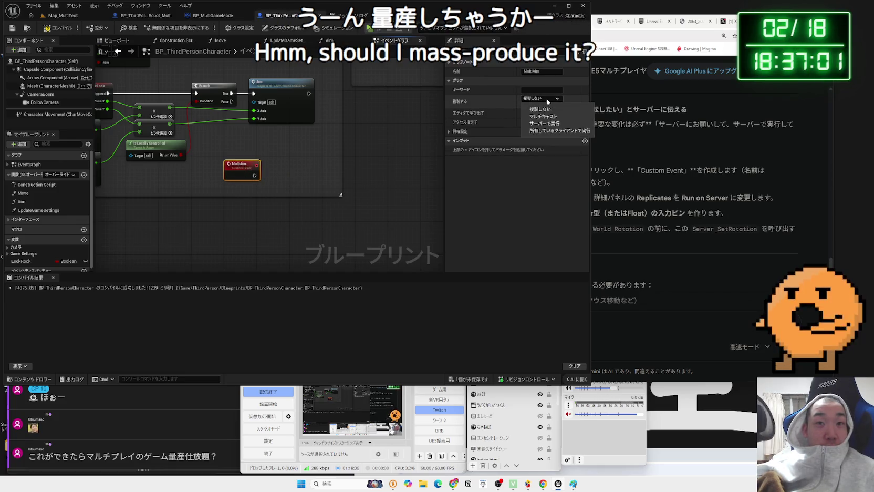
pyautogui.click(536, 193)
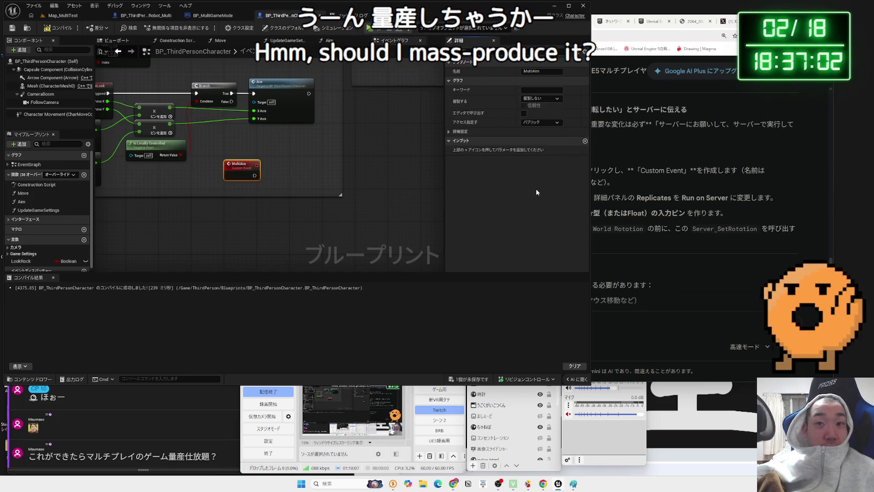
pyautogui.click(546, 124)
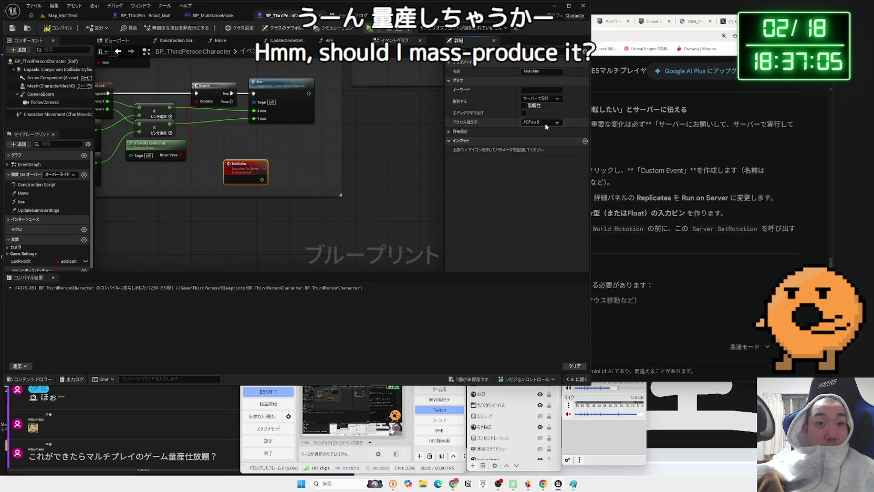
# Step: Re-read Gemini's steps 2 and 3 about the Run on Server setting
pyautogui.click(676, 162)
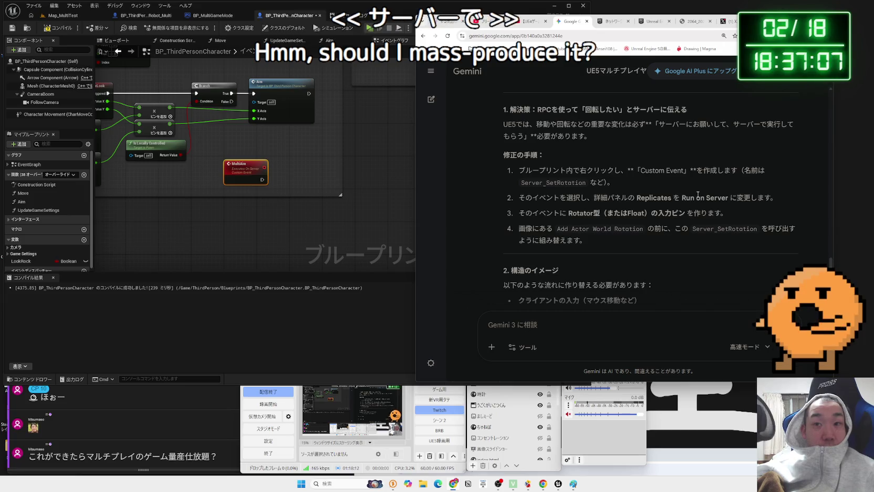
pyautogui.moveTo(728, 198); pyautogui.dragTo(694, 201)
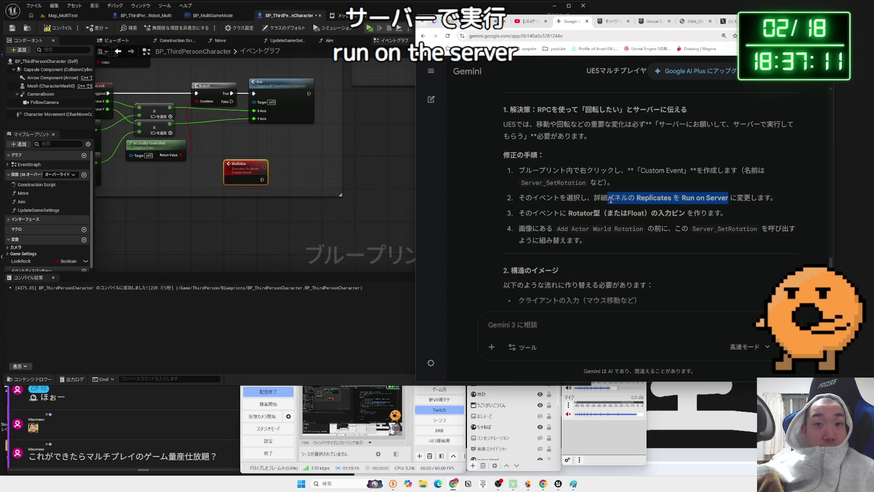
pyautogui.scroll(2, 255, 193)
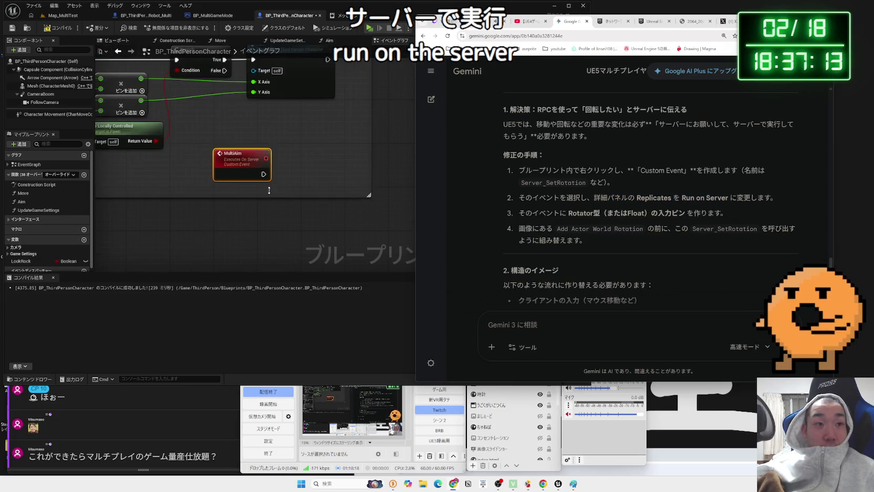
pyautogui.scroll(-1, 269, 192)
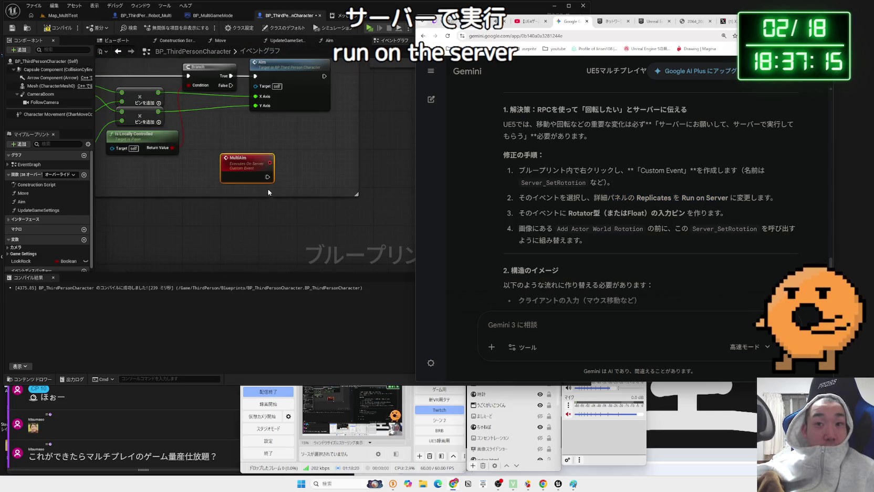
pyautogui.hotkey('alt', 'Tab')
pyautogui.click(663, 190)
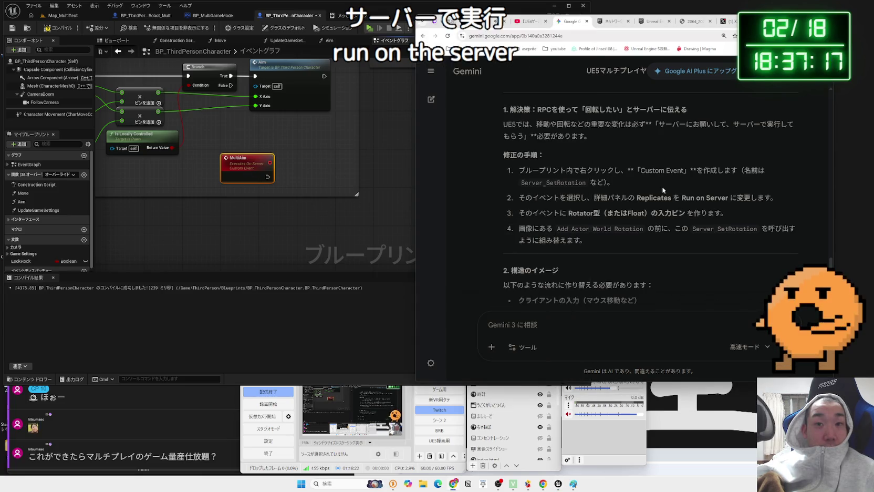
pyautogui.moveTo(598, 198); pyautogui.dragTo(683, 213)
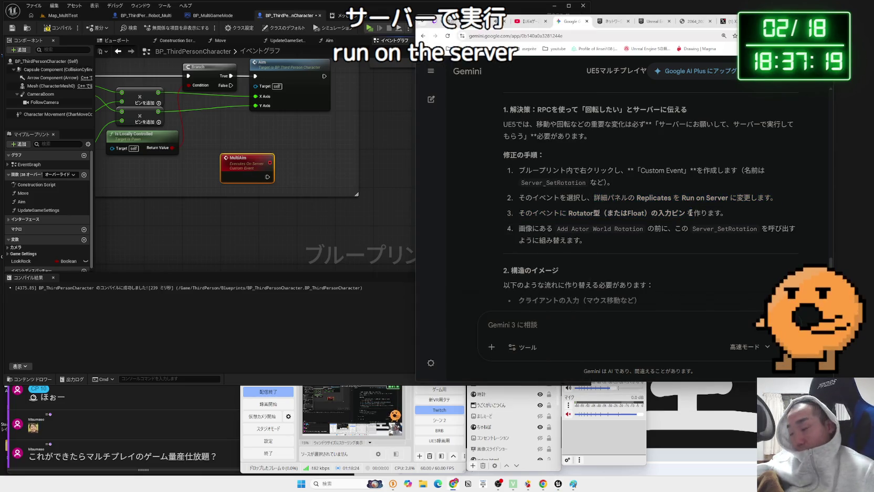
pyautogui.click(689, 213)
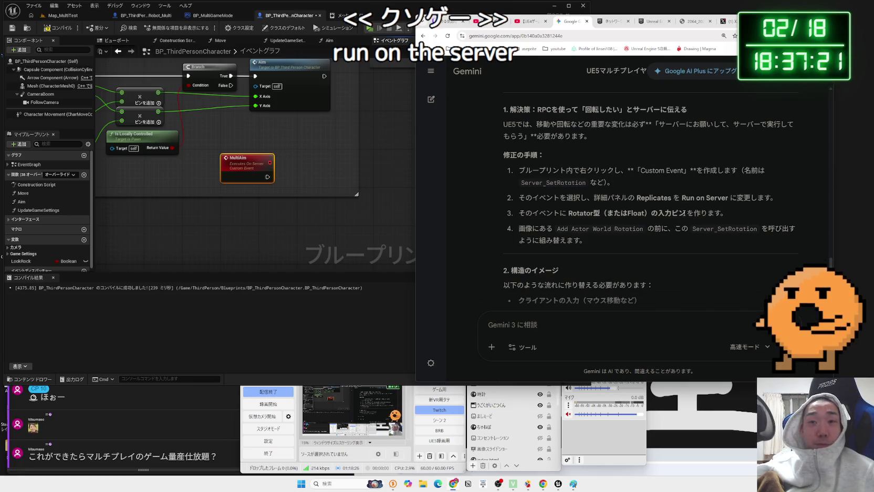
pyautogui.moveTo(728, 198); pyautogui.dragTo(681, 197)
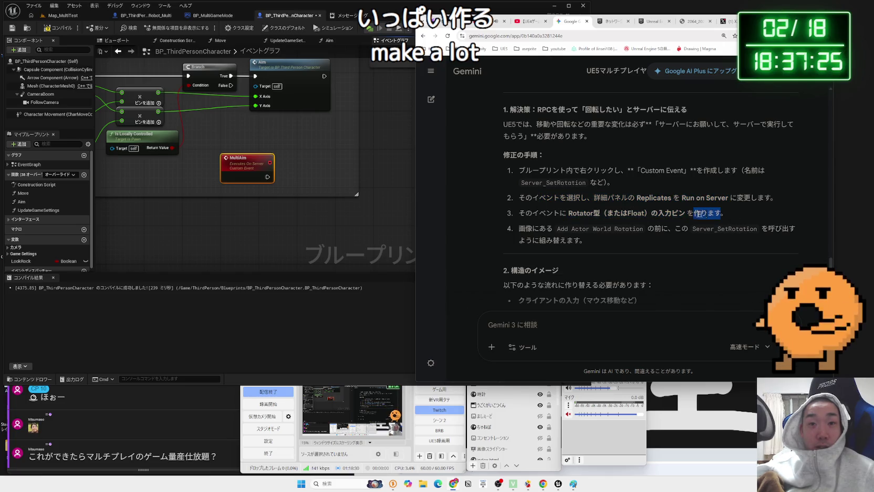
# Step: Review fix steps 2–3 and the client input flow, briefly checking MultiAim in the editor
pyautogui.moveTo(533, 197)
pyautogui.mouseDown()
pyautogui.moveTo(720, 213)
pyautogui.moveTo(707, 213)
pyautogui.mouseUp()
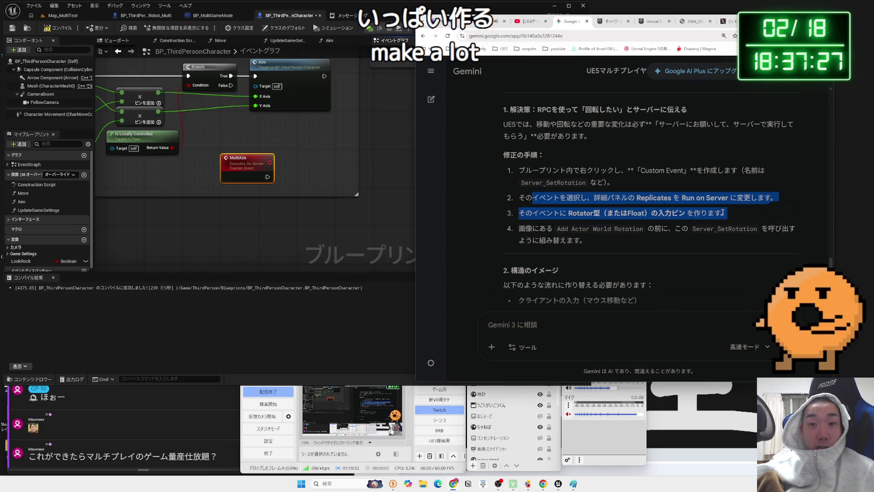
pyautogui.click(606, 236)
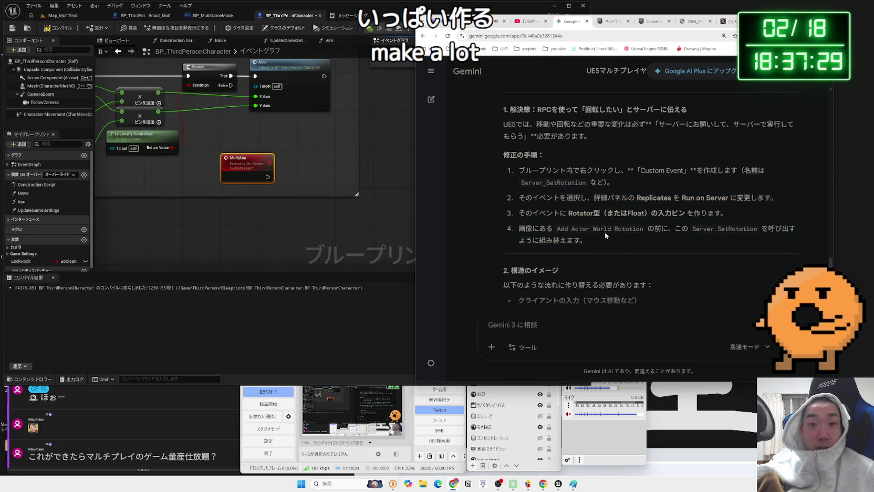
pyautogui.scroll(-2, 606, 235)
pyautogui.moveTo(640, 197); pyautogui.dragTo(519, 198)
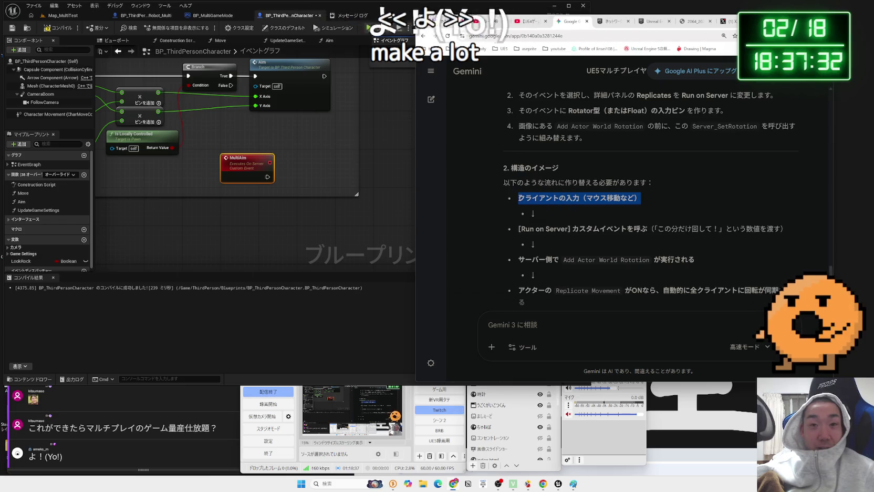
pyautogui.click(650, 201)
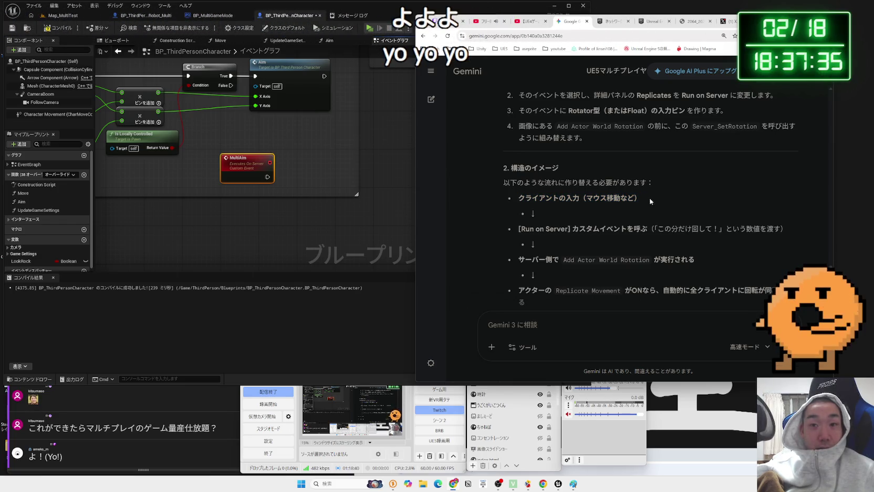
pyautogui.click(406, 177)
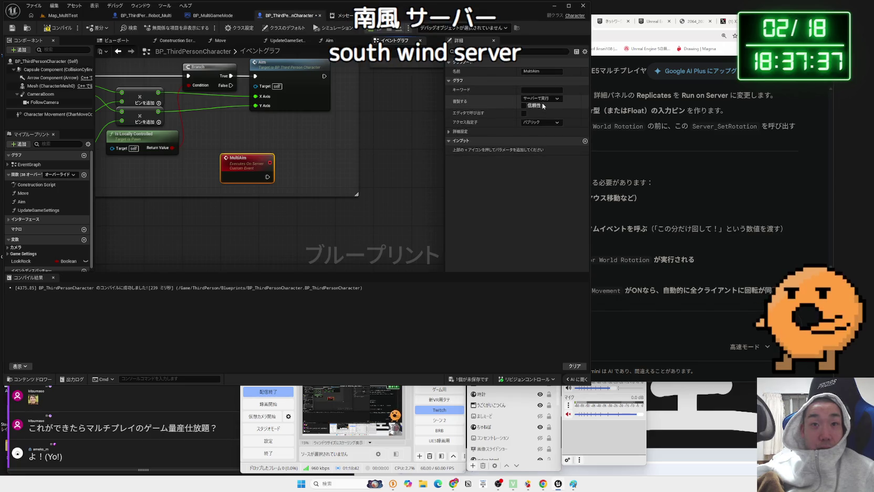
pyautogui.click(672, 203)
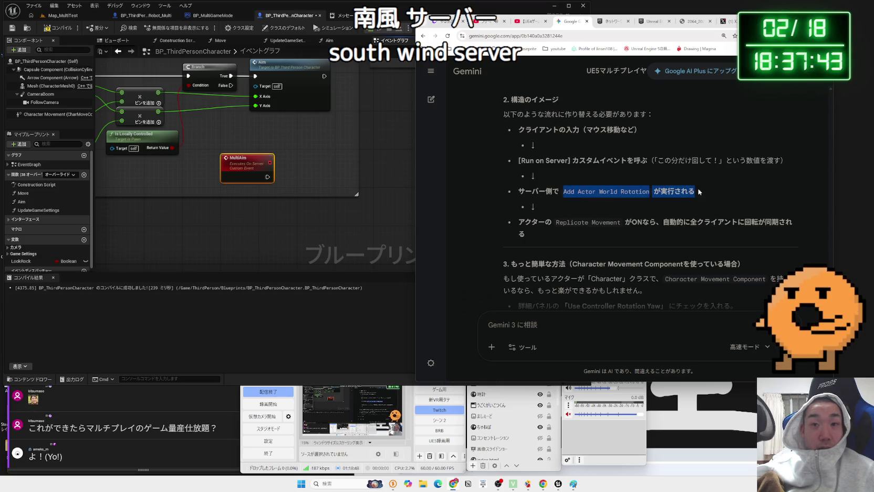
# Step: Scroll to the Character Movement Component alternative suggesting Use Controller Rotation Yaw
pyautogui.scroll(-2, 573, 190)
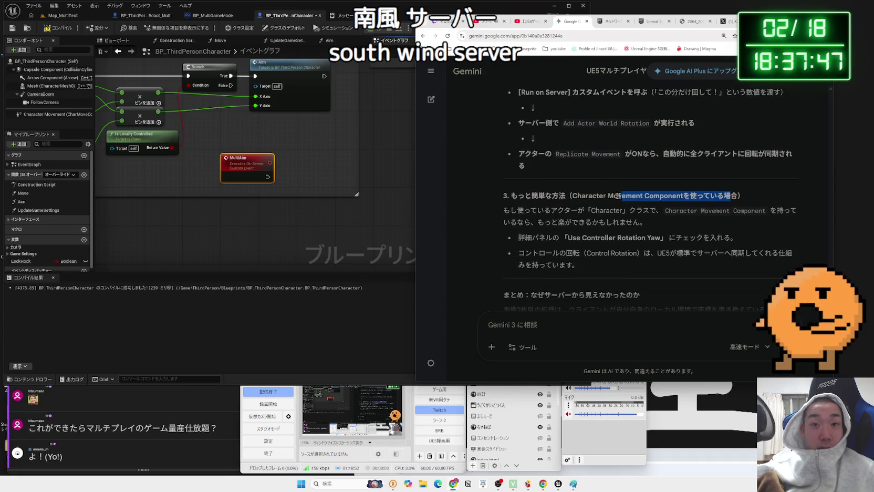
pyautogui.moveTo(674, 197)
pyautogui.mouseDown()
pyautogui.moveTo(657, 223)
pyautogui.moveTo(525, 202)
pyautogui.mouseUp()
pyautogui.click(526, 200)
pyautogui.scroll(-1, 528, 200)
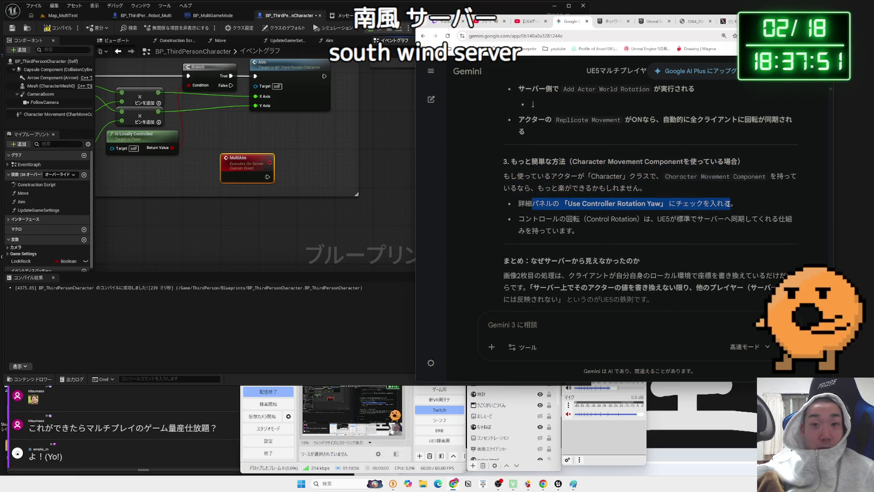
# Step: Delete and restore the MultiAim event, then inspect the Capsule Component's properties
pyautogui.click(404, 198)
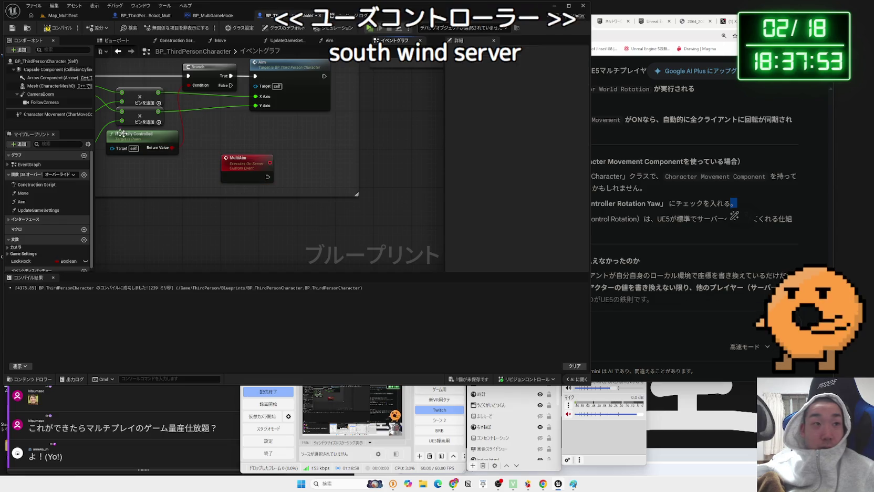
pyautogui.press('Delete')
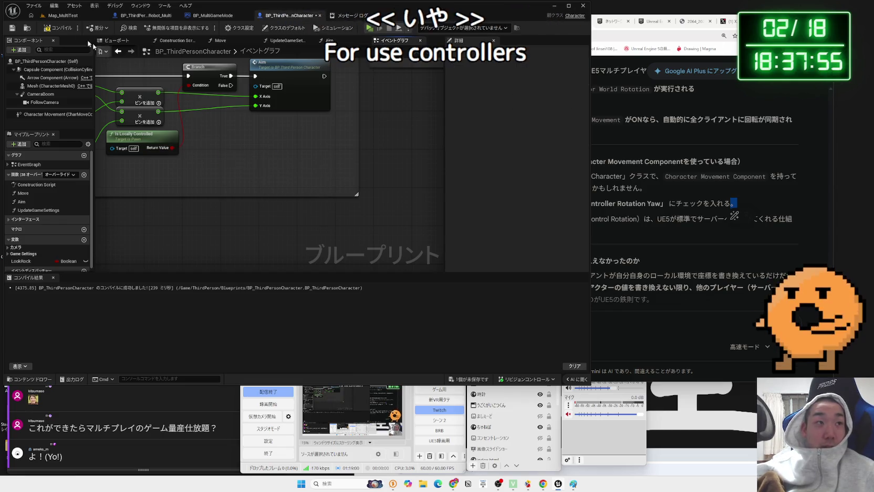
pyautogui.hotkey('ctrl', 'z')
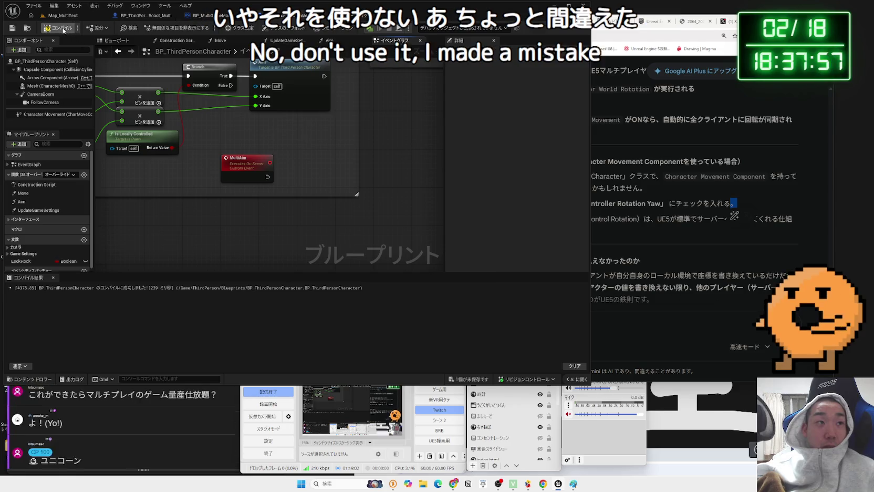
pyautogui.click(55, 68)
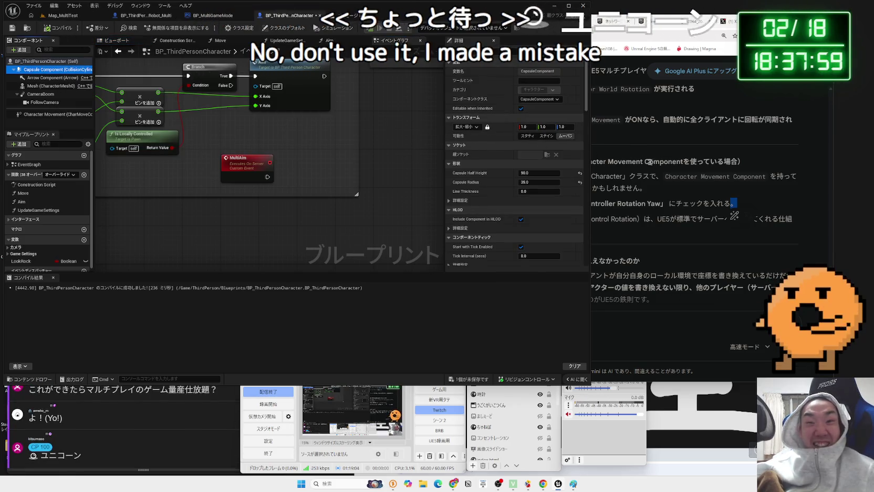
pyautogui.click(633, 166)
# Step: Enable Use Controller Rotation Yaw in the character's class defaults and compile
pyautogui.hotkey('alt', 'Tab')
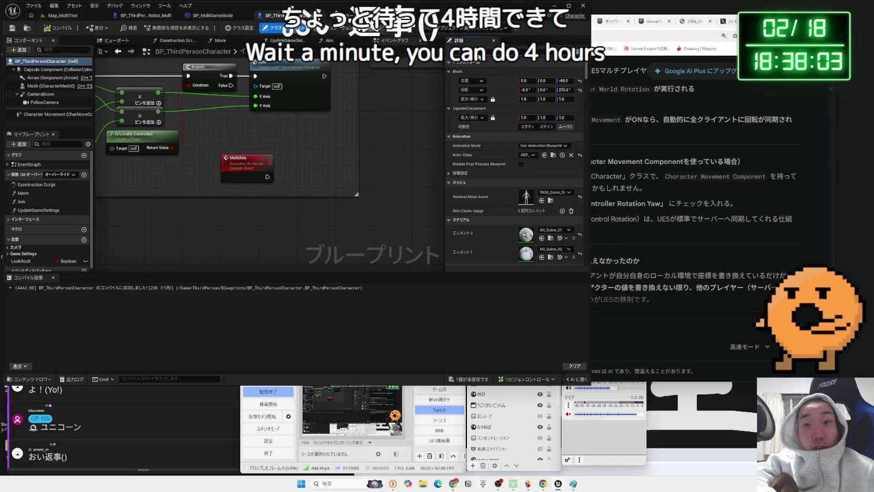
pyautogui.click(284, 28)
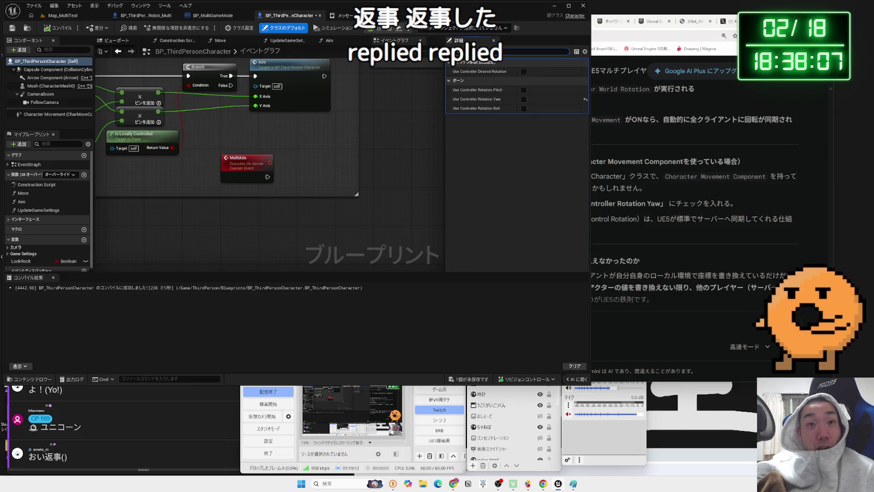
pyautogui.click(524, 99)
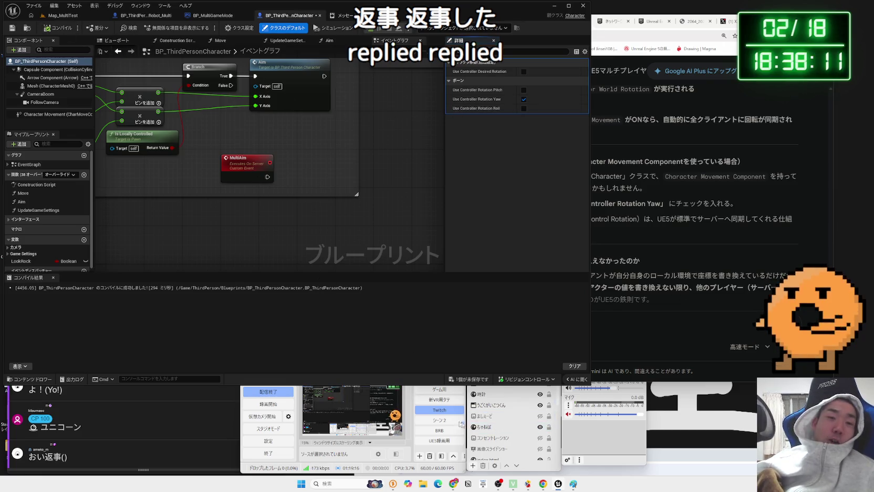
pyautogui.click(460, 423)
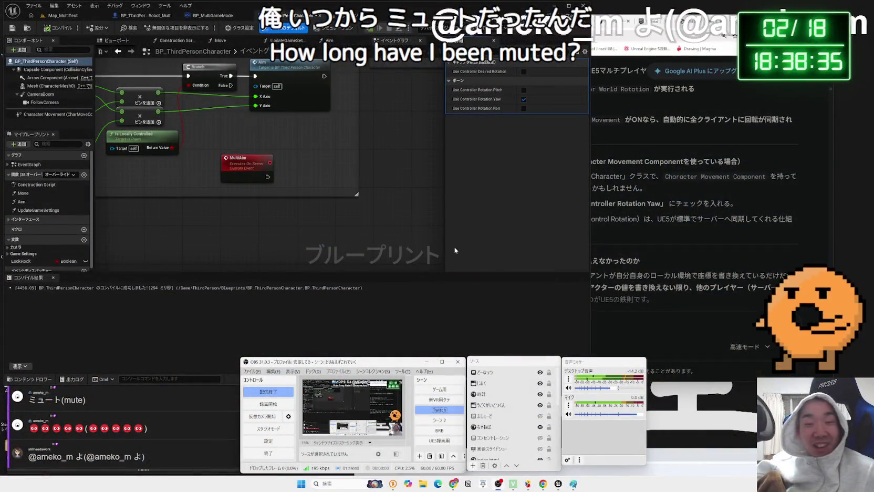
pyautogui.click(396, 142)
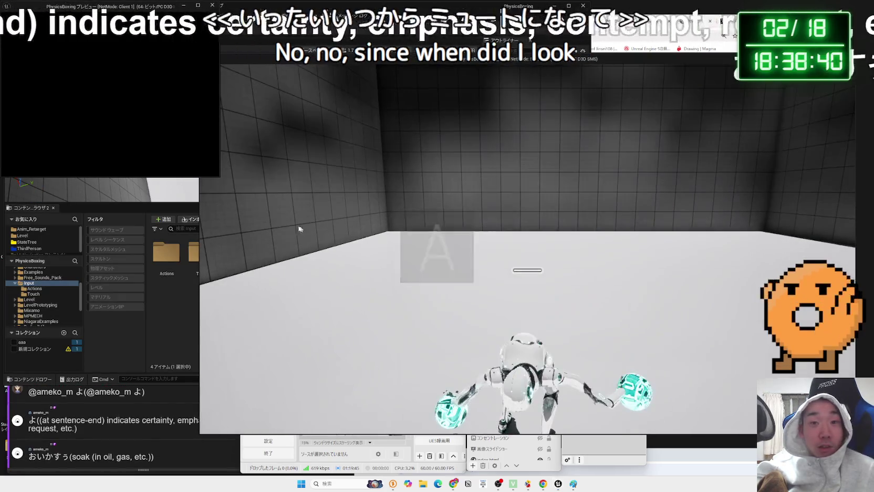
pyautogui.click(298, 228)
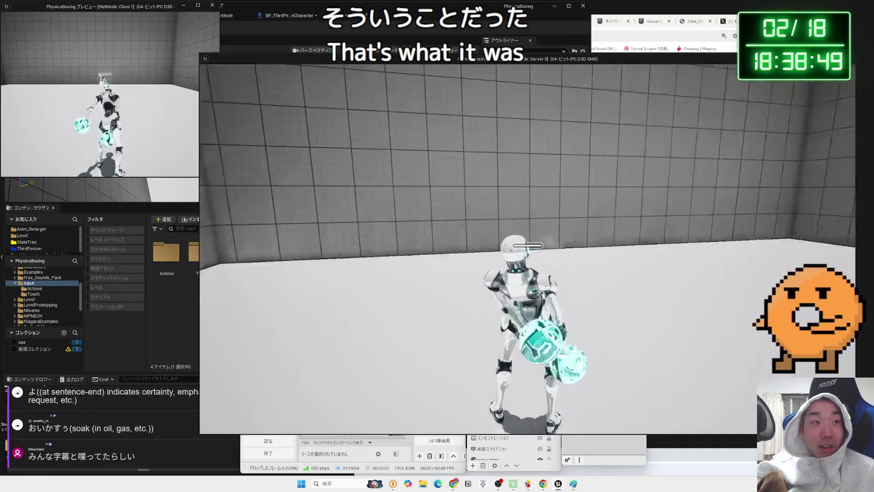
pyautogui.hotkey('alt', 'Tab')
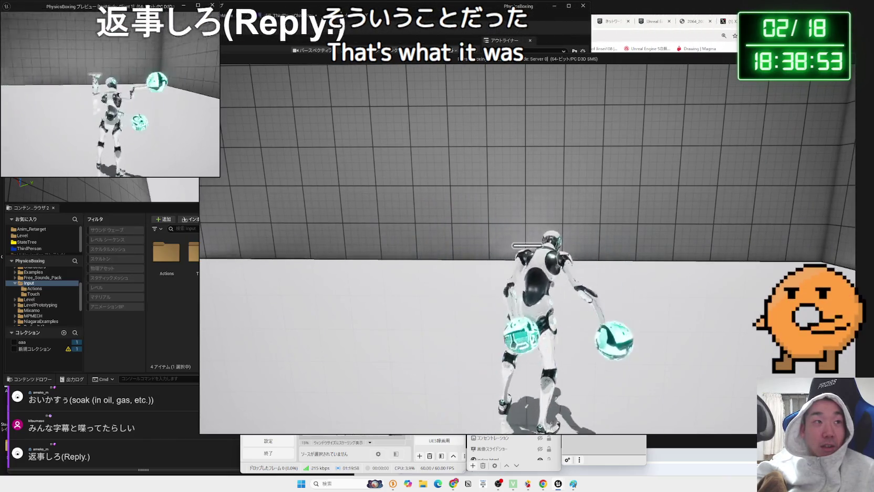
pyautogui.hotkey('alt', 'Tab')
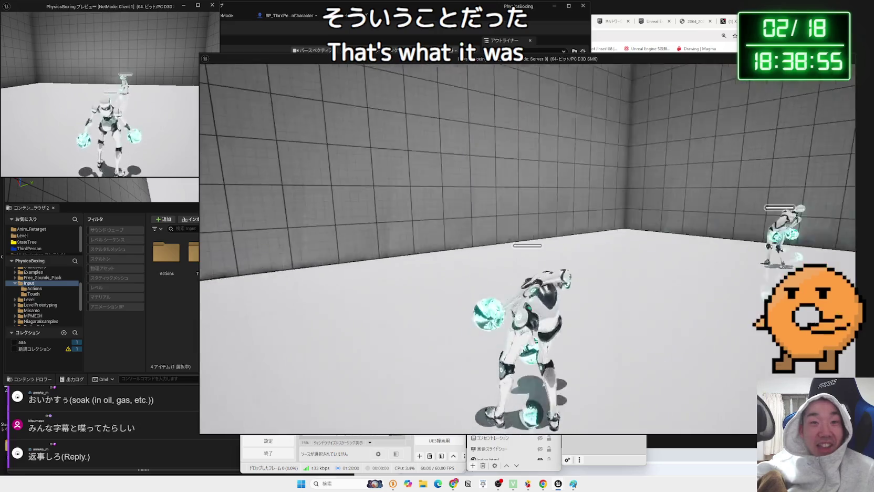
pyautogui.hotkey('alt', 'Tab')
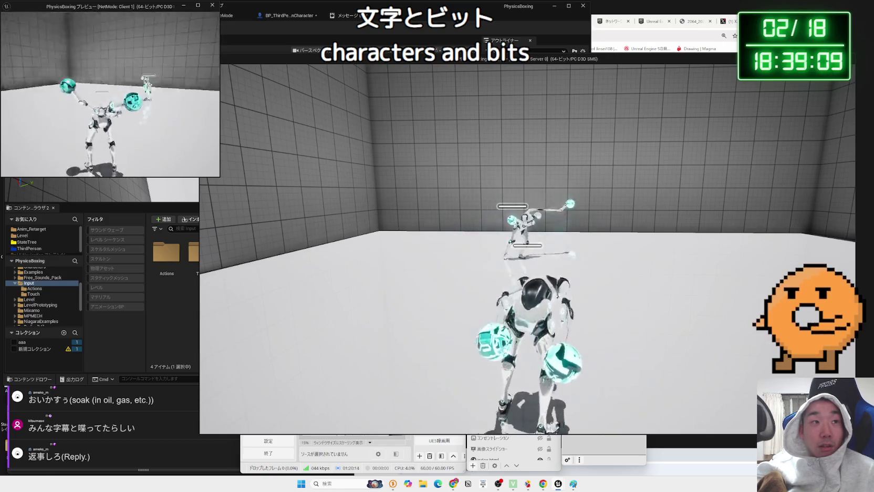
pyautogui.press('Escape')
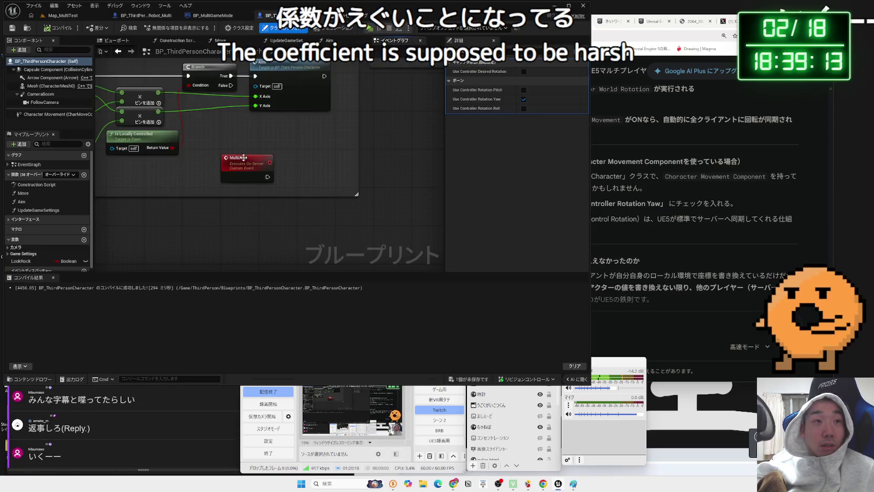
# Step: Delete the unused MultiAim event and save the changed Blueprint
pyautogui.click(244, 157)
pyautogui.press('Delete')
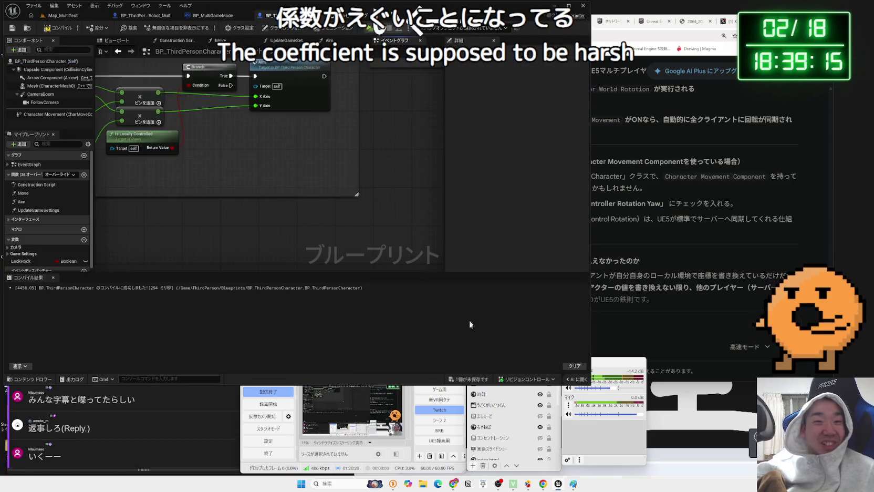
pyautogui.click(472, 382)
pyautogui.click(478, 312)
# Step: Send Gemini the message 'Use Controller Rotation Yawでいけた！ありがとう！'
pyautogui.click(599, 205)
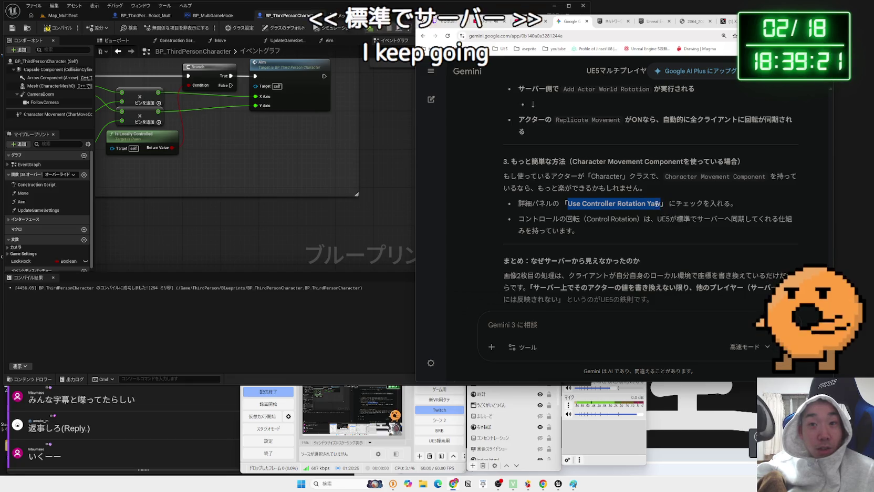
pyautogui.click(626, 339)
pyautogui.write('Use Controller Rotation Yawde')
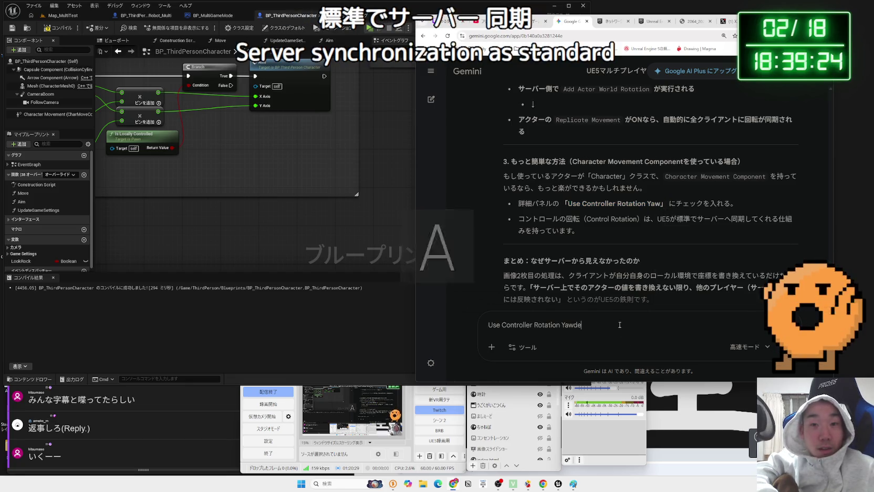
pyautogui.press('Zenkaku_Hankaku')
pyautogui.write('でいけた！ありがとう！')
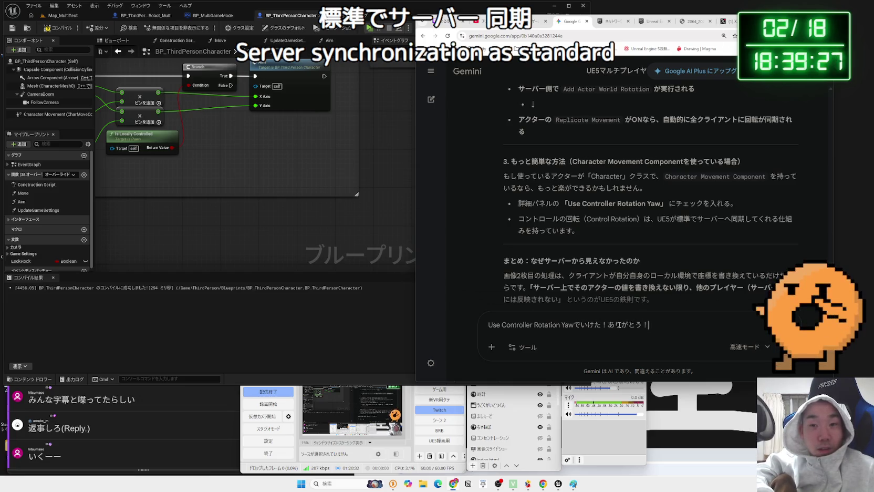
pyautogui.press('Return')
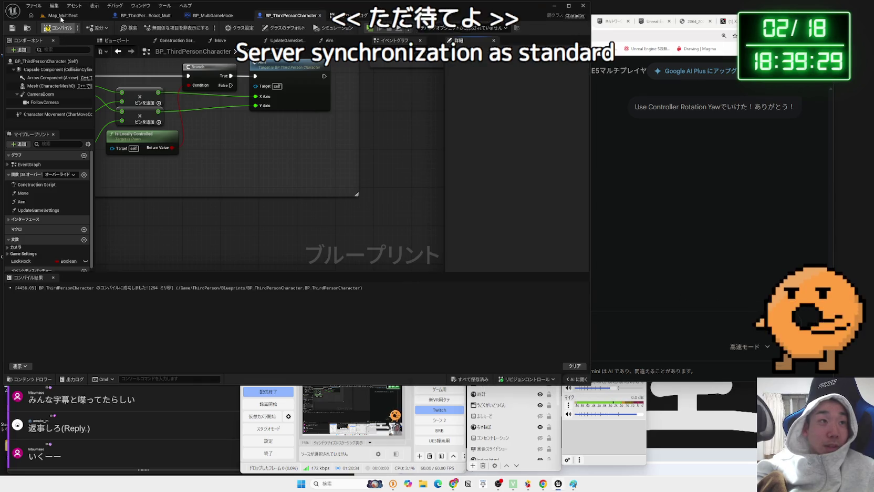
# Step: Play-test Map_MultiTest, then open the BP_ThirdPersonCharacter_Robot_Multi Blueprint
pyautogui.click(61, 17)
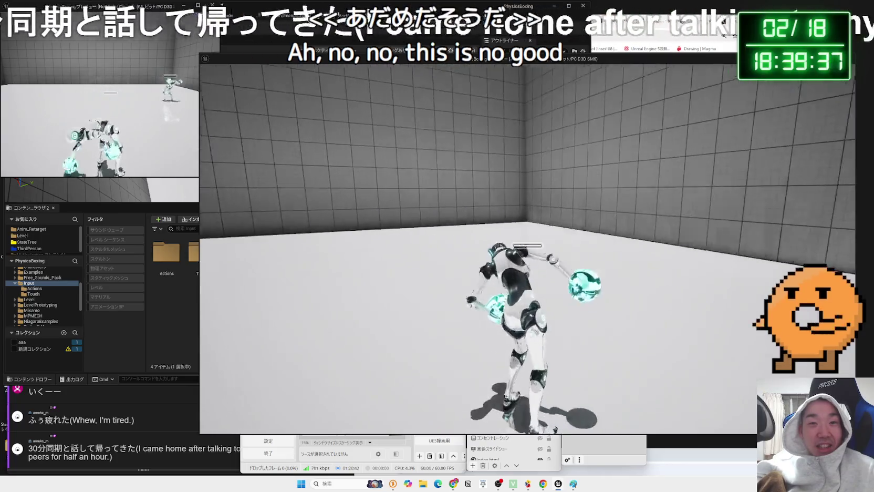
pyautogui.press('Escape')
pyautogui.click(207, 16)
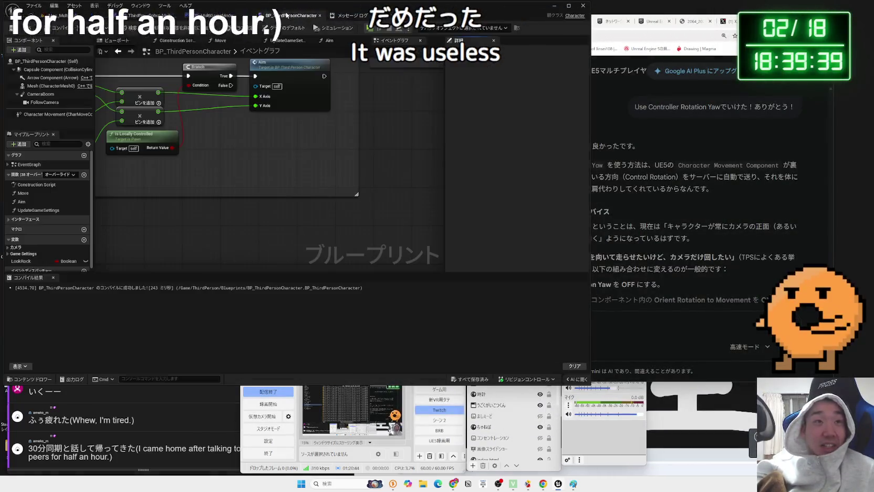
pyautogui.click(151, 16)
pyautogui.click(210, 16)
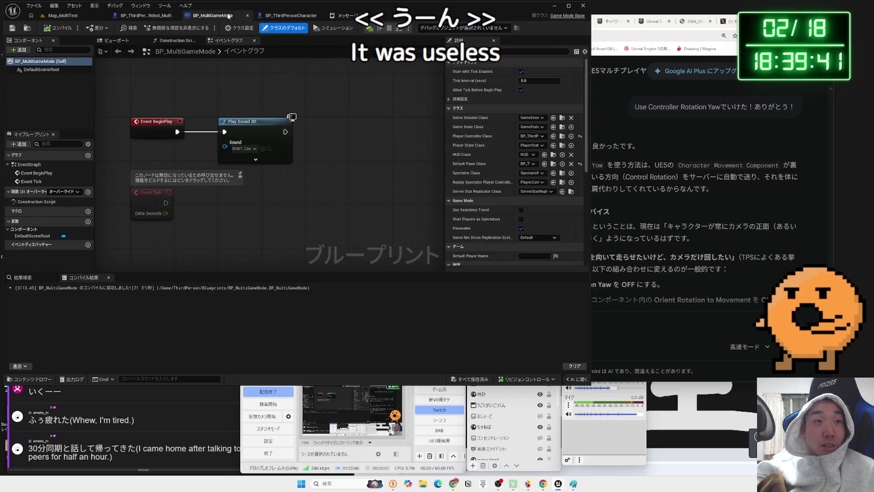
pyautogui.click(133, 16)
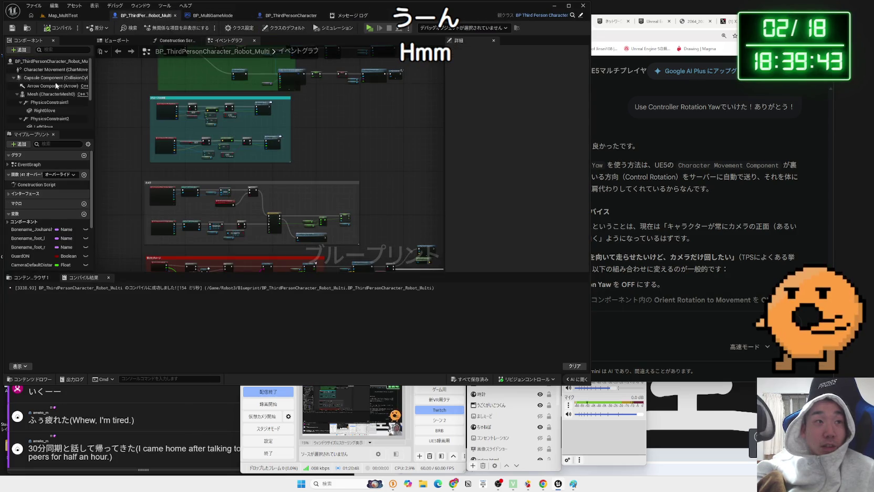
# Step: Inspect Robot_Multi's Capsule Component and class default rotation settings, then read Gemini's reply
pyautogui.click(40, 77)
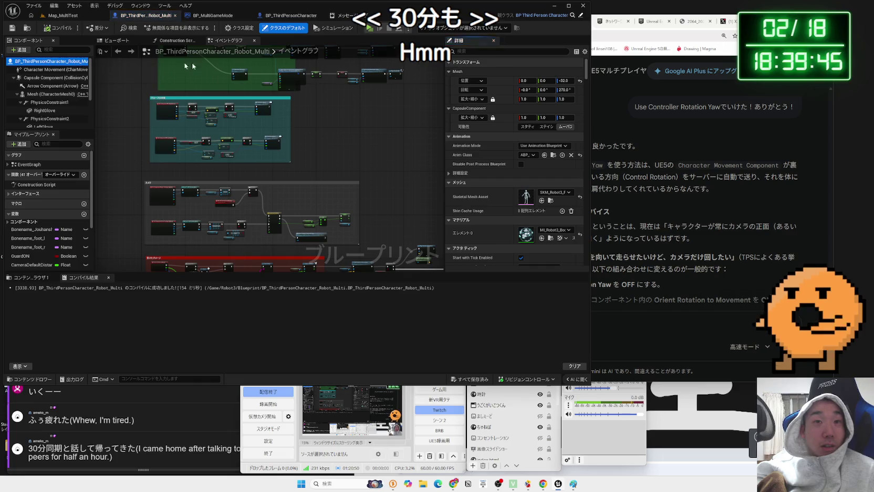
pyautogui.click(45, 61)
pyautogui.scroll(-3, 515, 163)
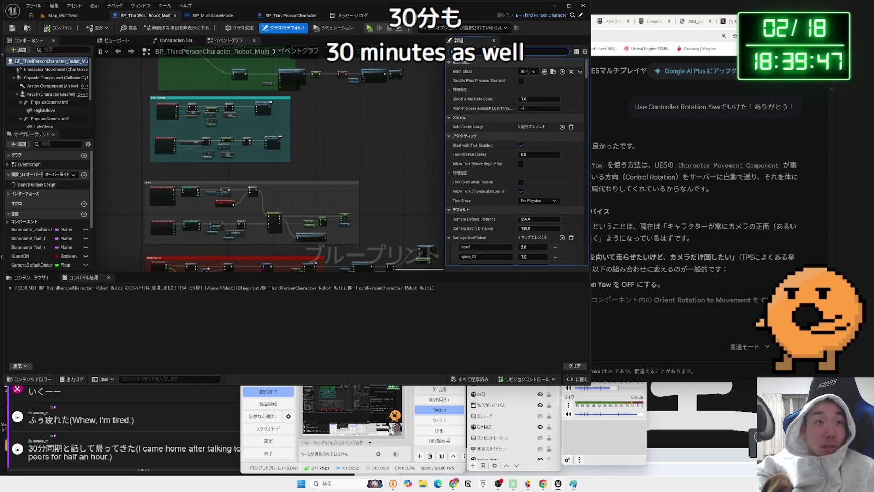
pyautogui.scroll(-15, 518, 163)
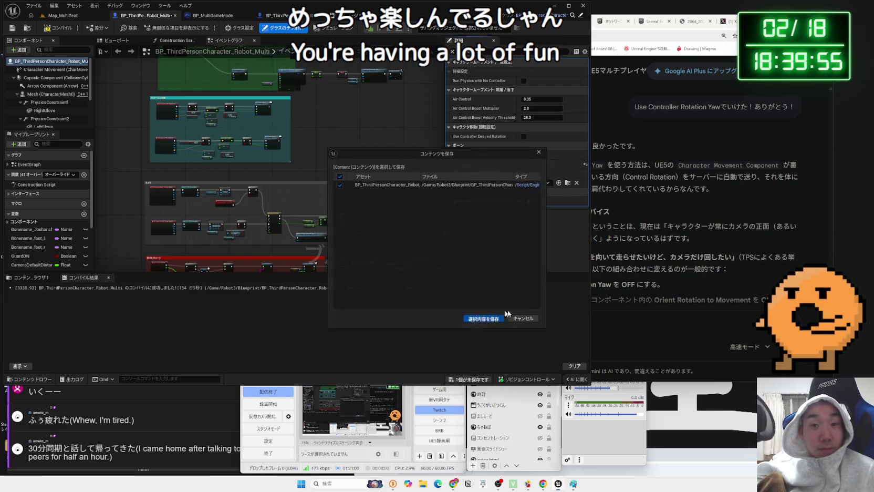
pyautogui.click(681, 239)
pyautogui.scroll(-3, 681, 239)
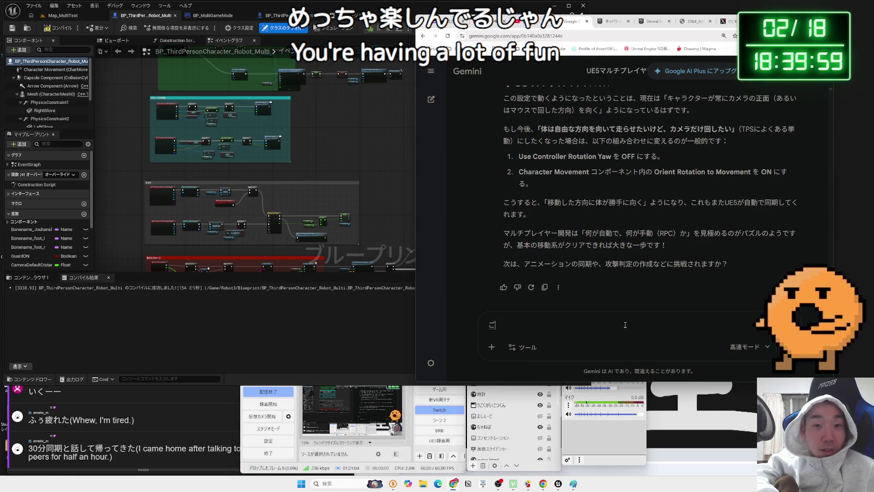
# Step: Draft the reply 'ごめんやっぱだめだった。' followed by a question about using this rotation
pyautogui.write('っぱだめだった。')
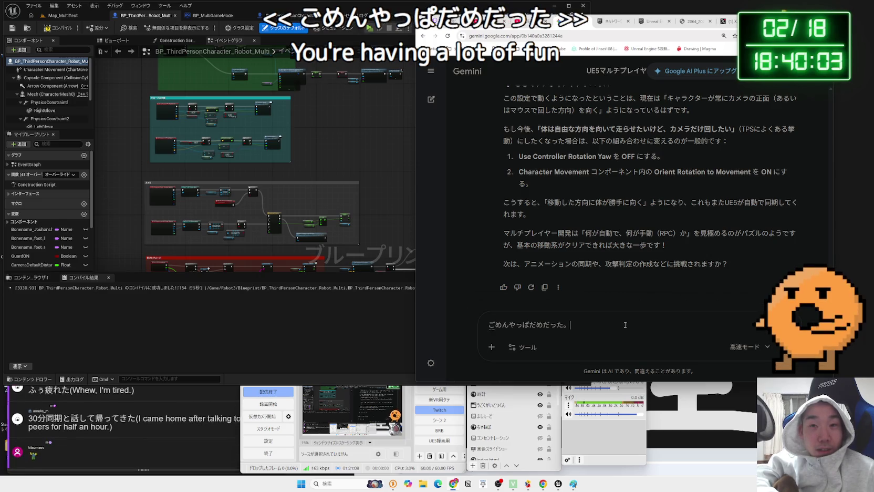
pyautogui.write('このかいてんw')
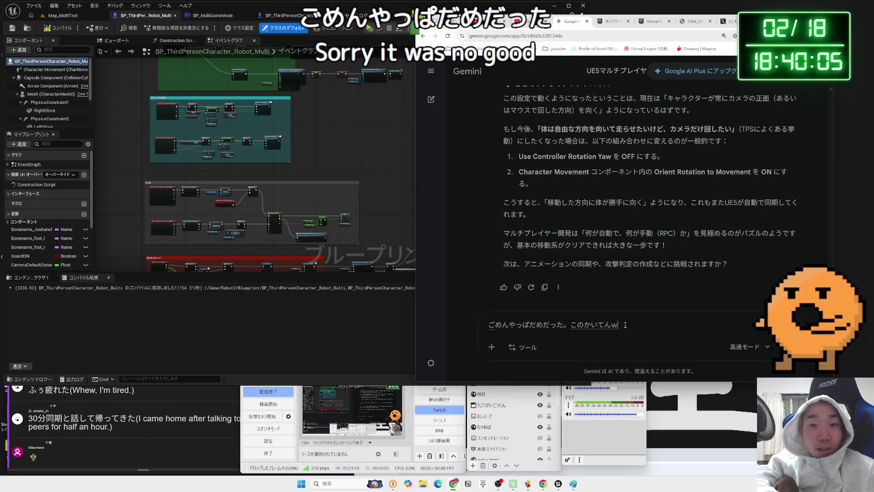
pyautogui.write('うしてまうす')
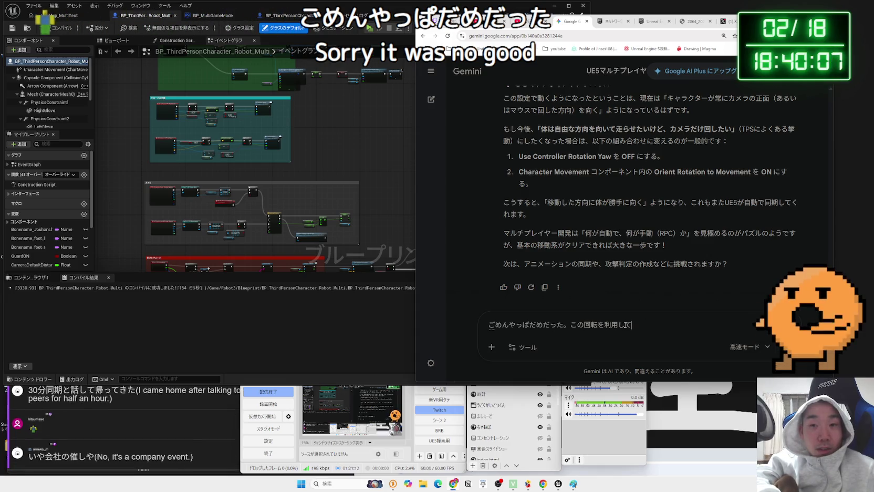